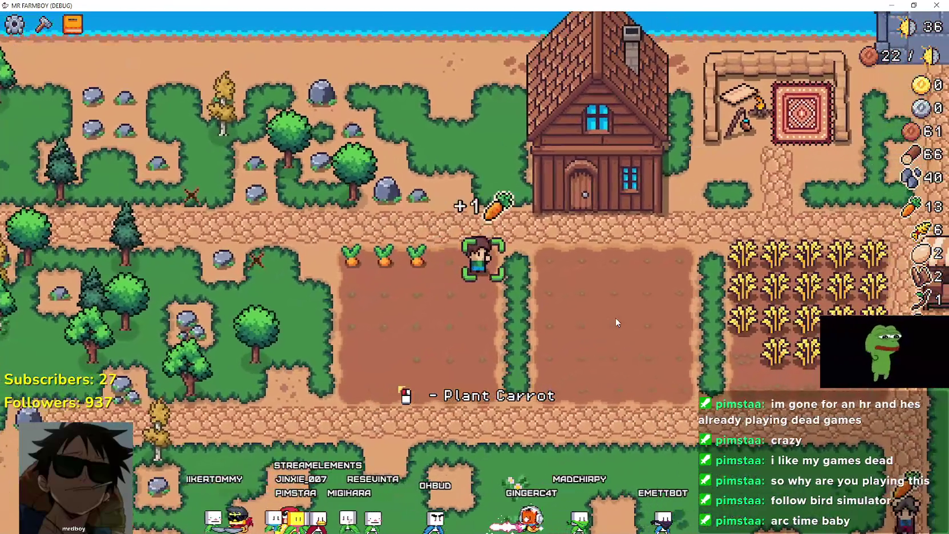
Step: Harvest the carrots beside the house, walk up to the path, and pause to show the stats with 1393 coins
{"action": "key", "text": "a"}
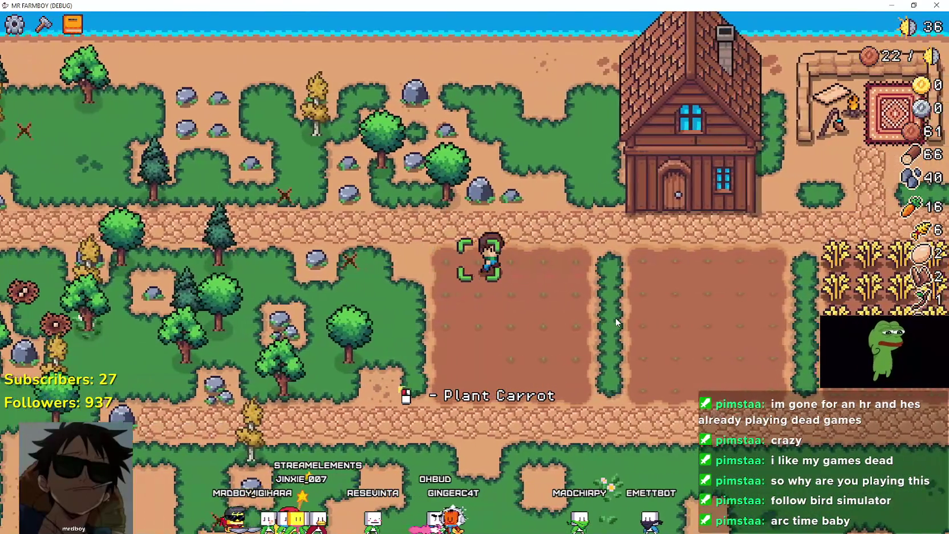
{"action": "key", "text": "w"}
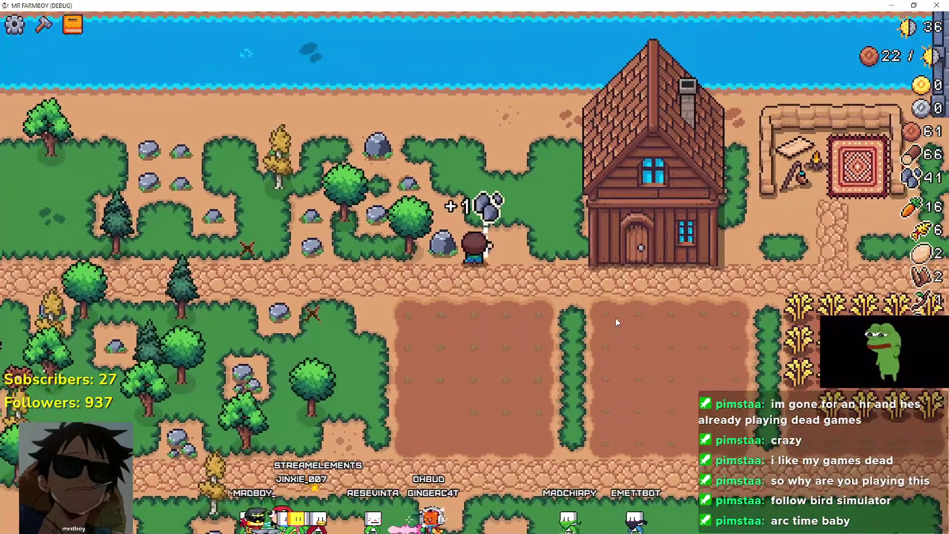
{"action": "key", "text": "d"}
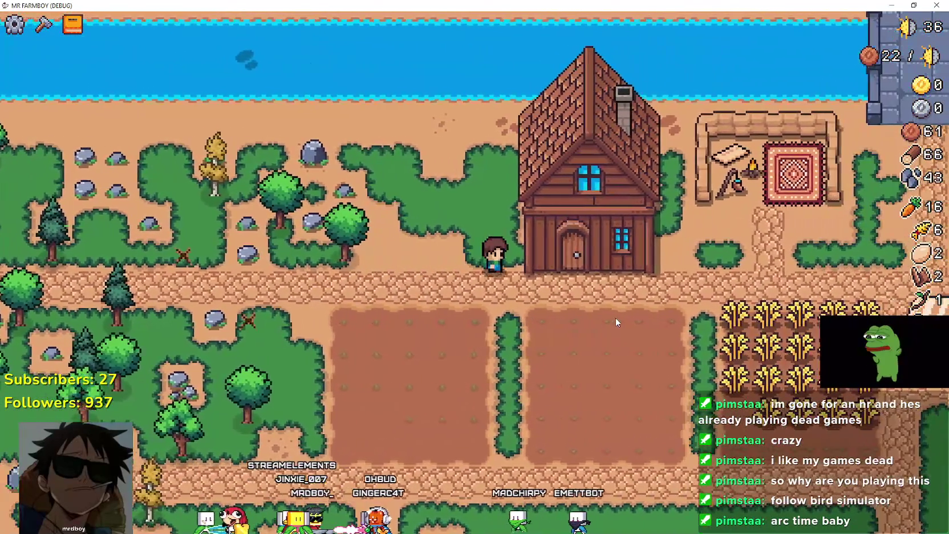
{"action": "key", "text": "d"}
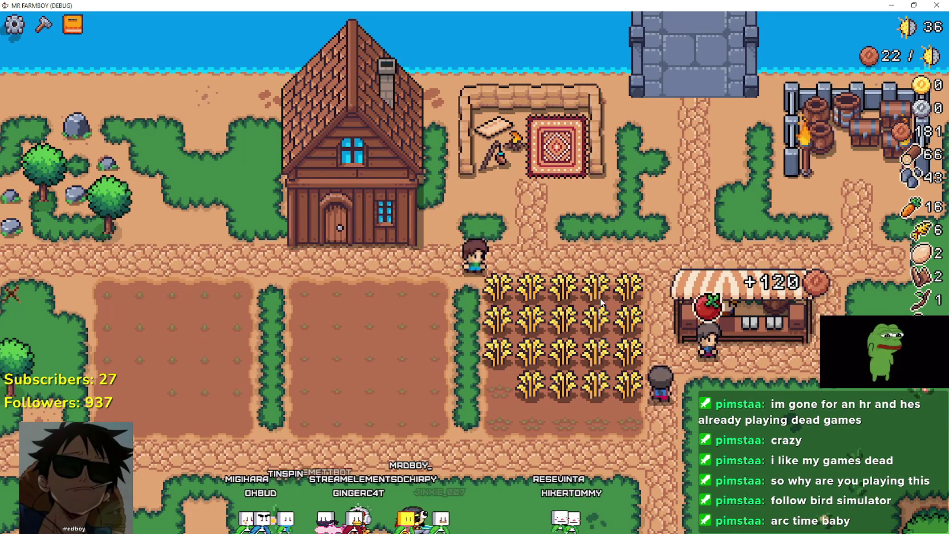
{"action": "scroll", "coordinate": [601, 302], "scroll_direction": "down", "scroll_amount": 3}
{"action": "key", "text": "Escape"}
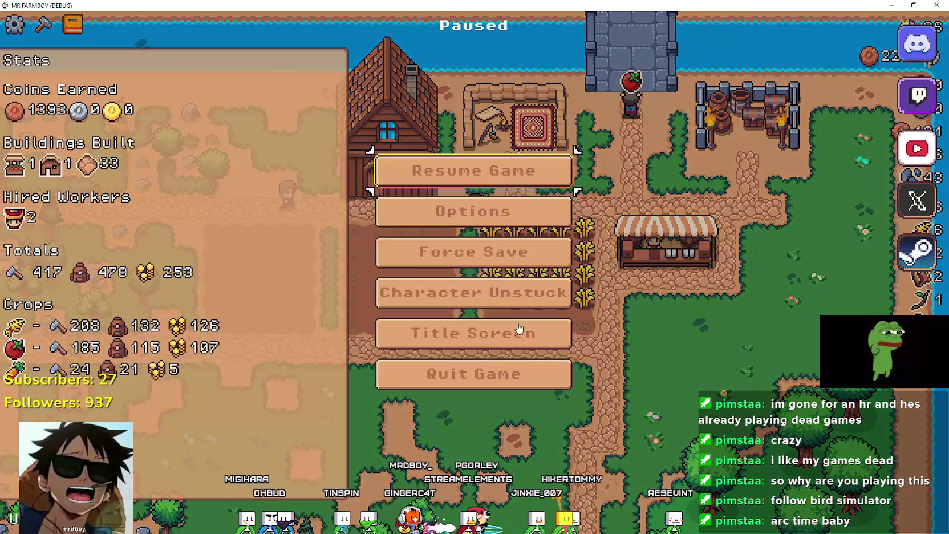
Step: Go back to the title screen, load the Save 1 village farm, and switch to the Godot editor
{"action": "key", "text": "Return"}
{"action": "left_click", "coordinate": [471, 231]}
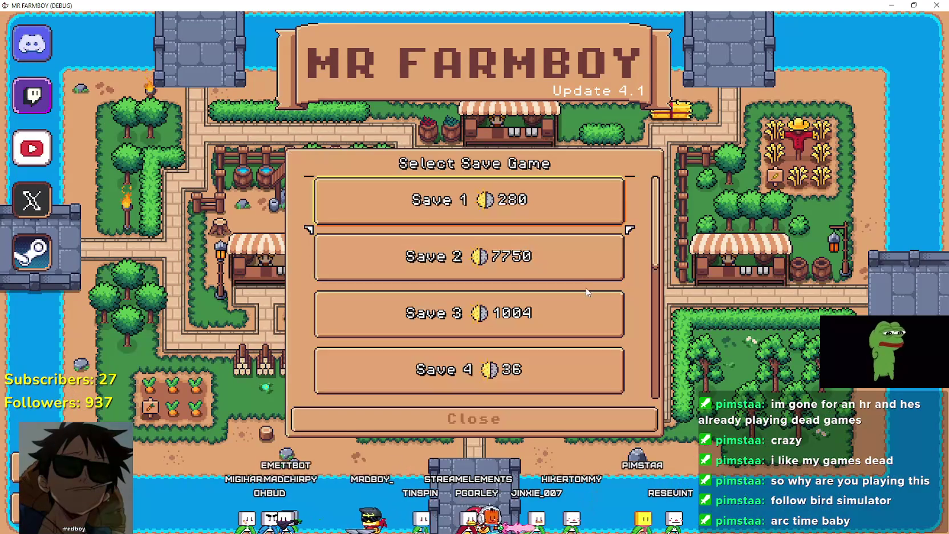
{"action": "left_click", "coordinate": [448, 219]}
{"action": "left_click", "coordinate": [448, 212]}
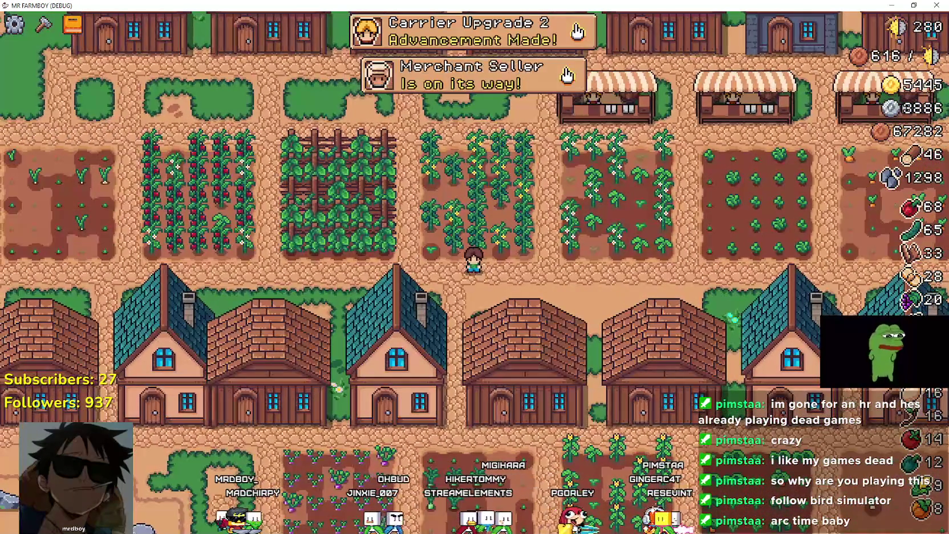
{"action": "key", "text": "alt+Tab"}
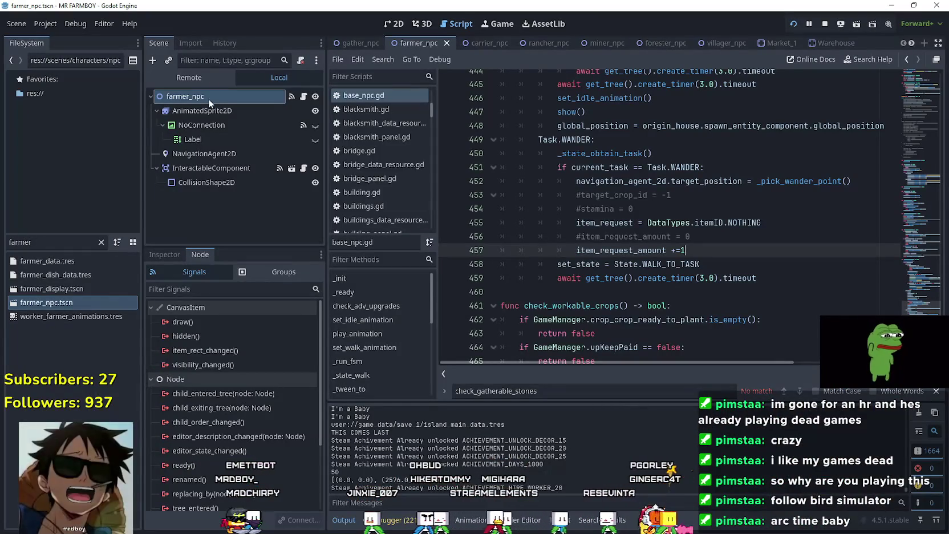
Step: In the Remote scene tree, select the InventoryManager node and show its properties in the Inspector
{"action": "left_click", "coordinate": [209, 81]}
{"action": "left_click", "coordinate": [237, 147]}
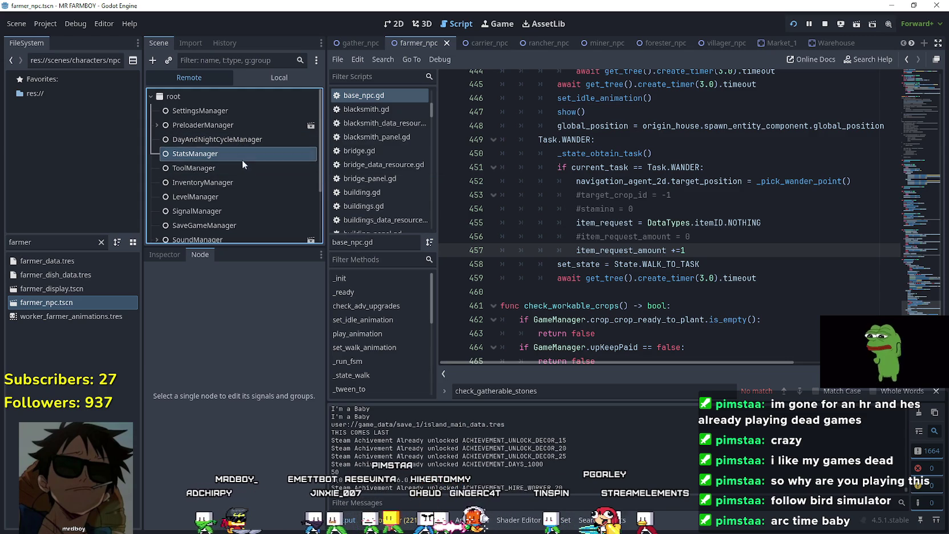
{"action": "left_click", "coordinate": [258, 182]}
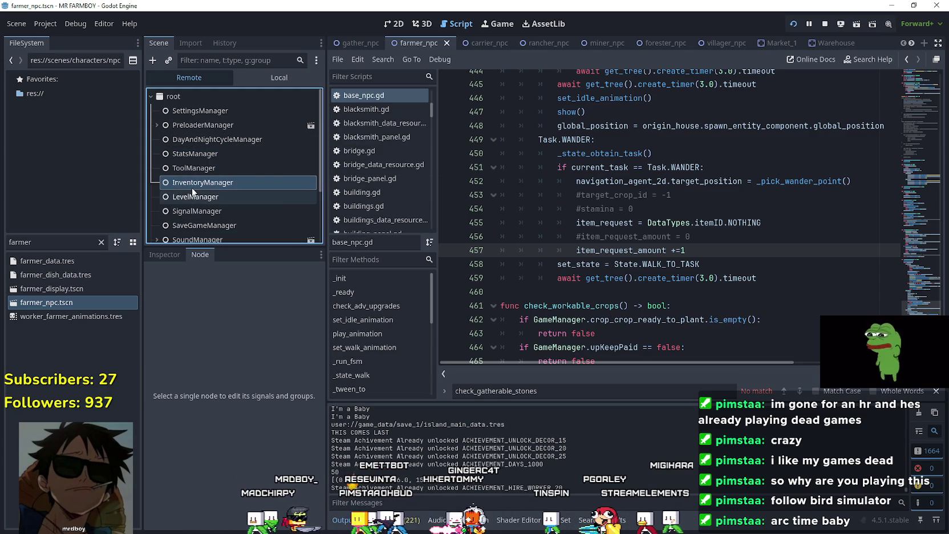
{"action": "left_click", "coordinate": [273, 79]}
{"action": "left_click", "coordinate": [219, 82]}
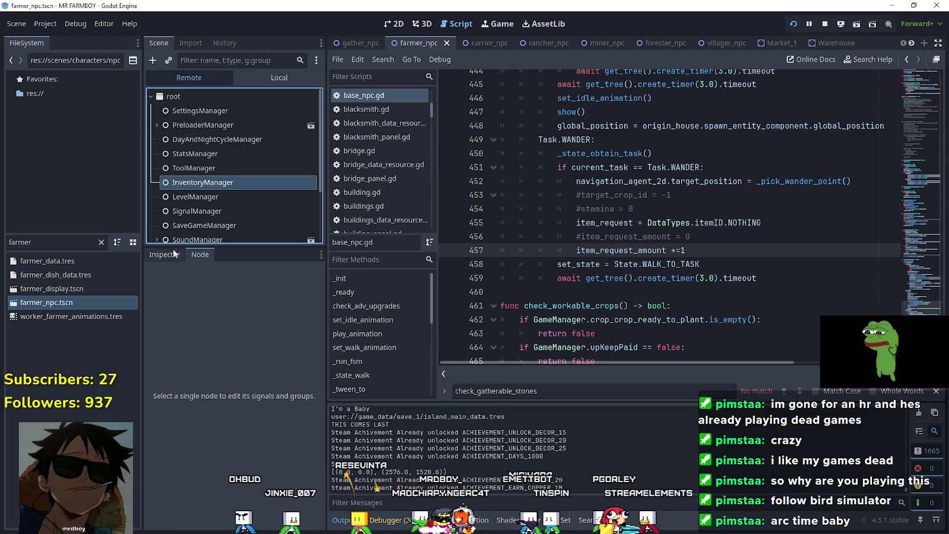
{"action": "left_click", "coordinate": [171, 255]}
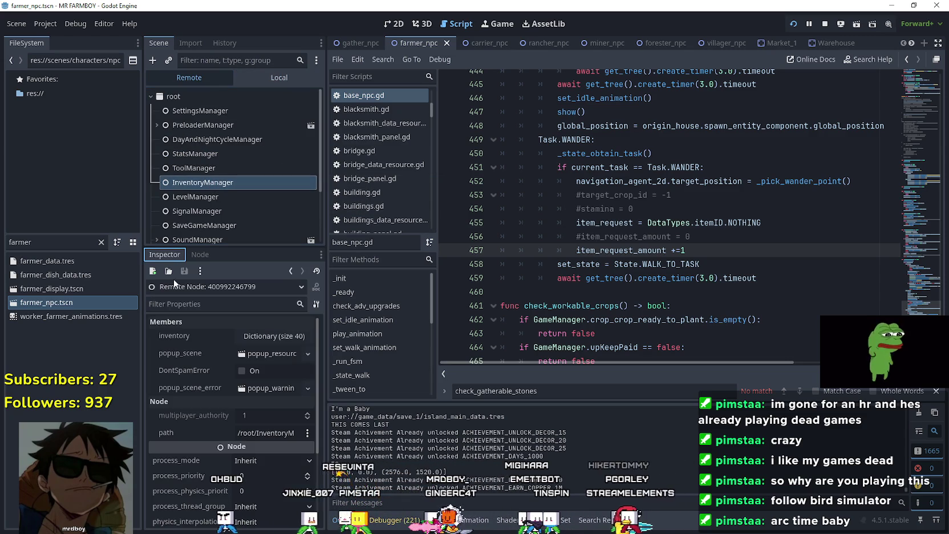
Step: Change inventory entry 57 on page 2 from 67988 to 494, then switch back to the game
{"action": "left_click", "coordinate": [255, 334]}
{"action": "scroll", "coordinate": [272, 447], "scroll_direction": "down", "scroll_amount": 5}
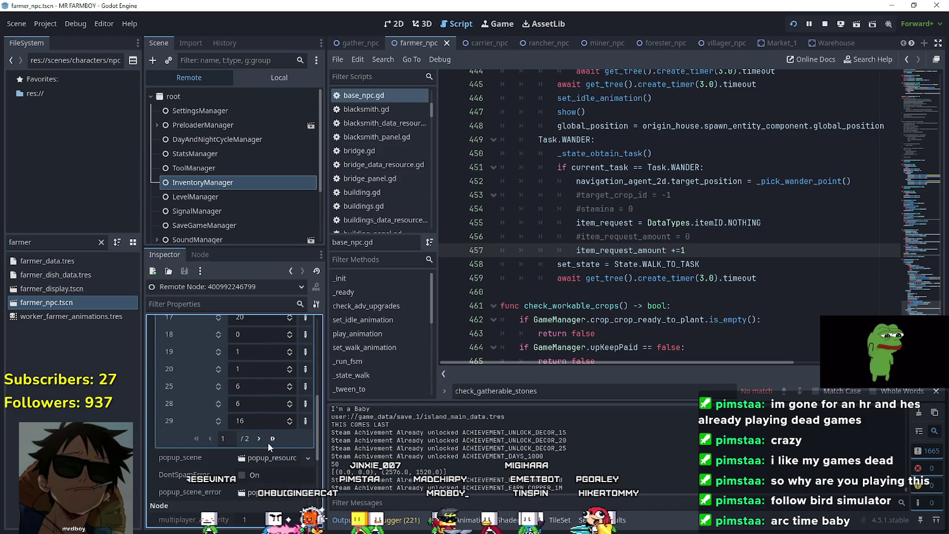
{"action": "left_click", "coordinate": [259, 464]}
{"action": "left_click", "coordinate": [257, 397]}
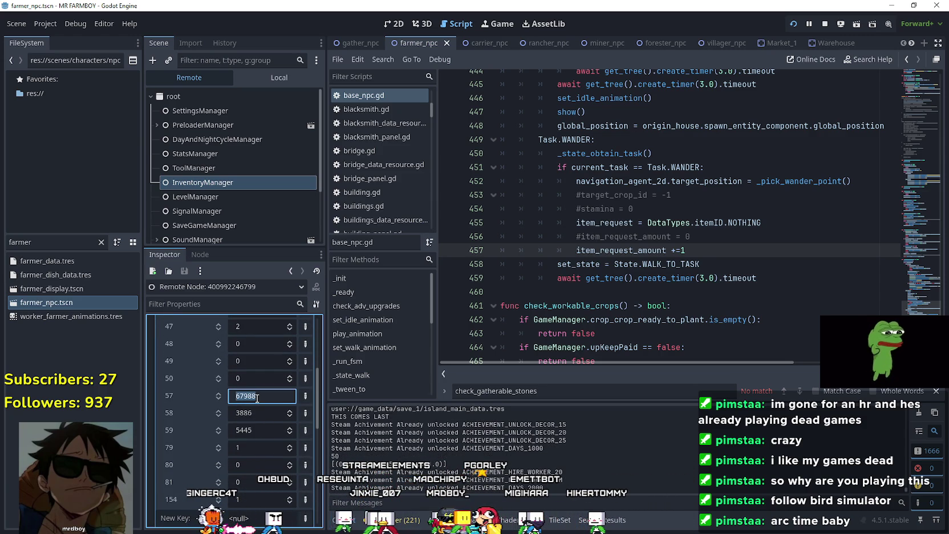
{"action": "left_click", "coordinate": [260, 80]}
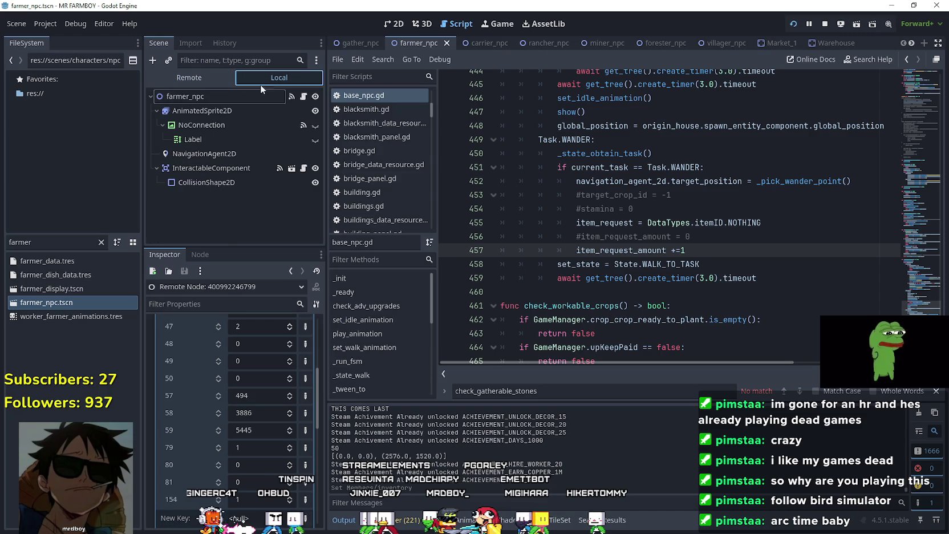
{"action": "left_click", "coordinate": [234, 154]}
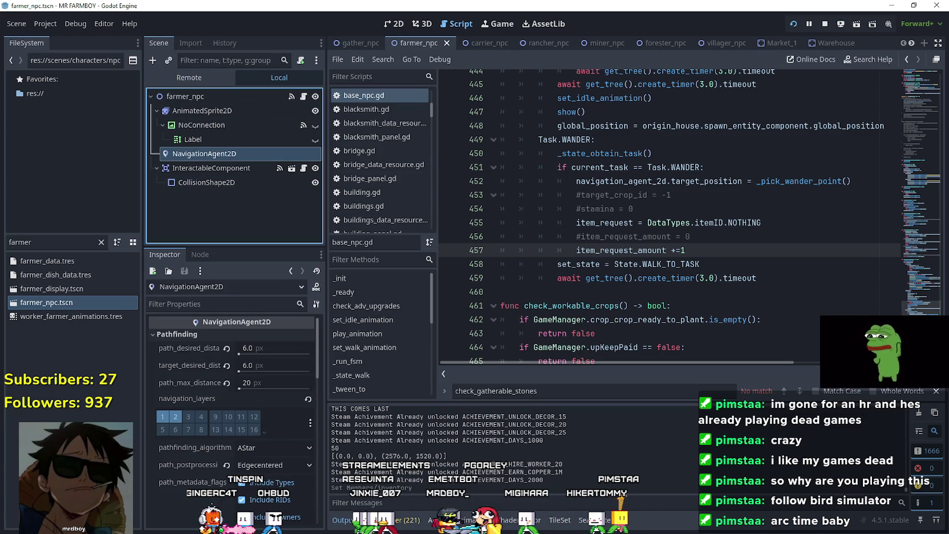
{"action": "key", "text": "alt+Tab"}
{"action": "scroll", "coordinate": [735, 274], "scroll_direction": "down", "scroll_amount": 2}
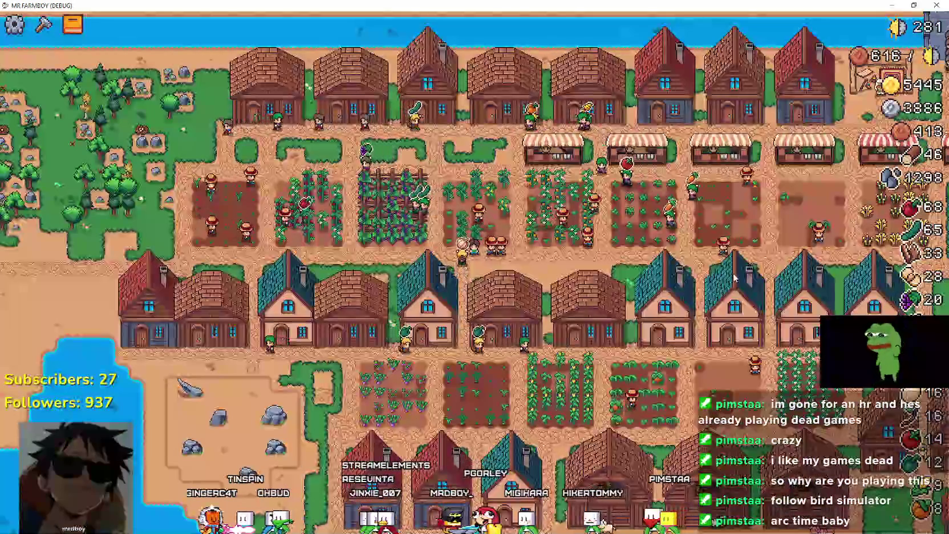
{"action": "scroll", "coordinate": [734, 278], "scroll_direction": "down", "scroll_amount": 5}
{"action": "scroll", "coordinate": [735, 278], "scroll_direction": "up", "scroll_amount": 4}
{"action": "scroll", "coordinate": [734, 278], "scroll_direction": "down", "scroll_amount": 3}
{"action": "scroll", "coordinate": [676, 265], "scroll_direction": "up", "scroll_amount": 5}
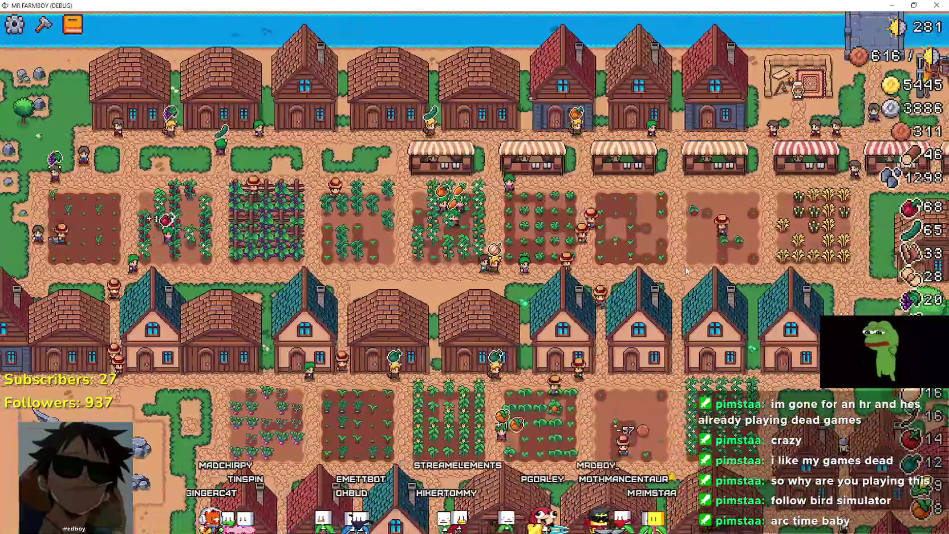
{"action": "key", "text": "Right"}
{"action": "key", "text": "Down"}
{"action": "key", "text": "Right"}
{"action": "key", "text": "Down"}
{"action": "key", "text": "Up"}
{"action": "key", "text": "Left"}
{"action": "key", "text": "Left"}
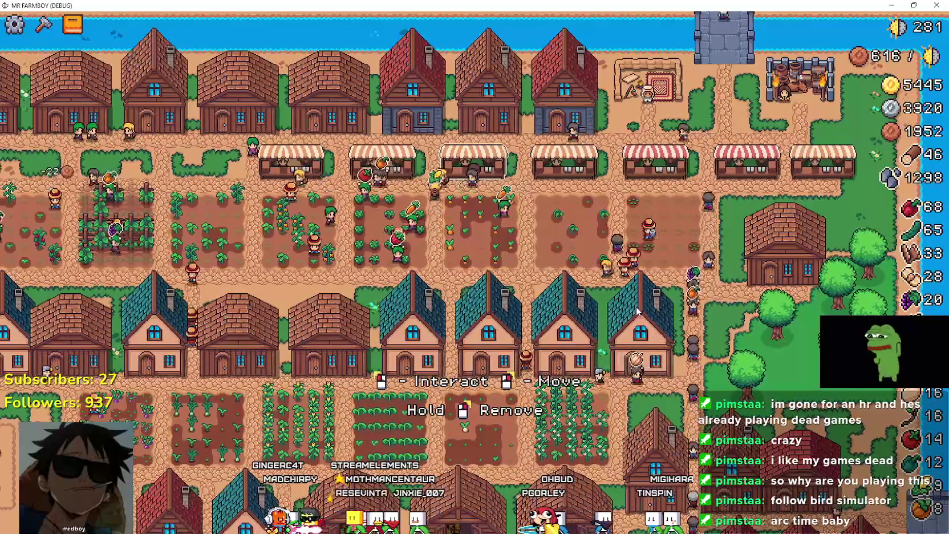
{"action": "left_click", "coordinate": [637, 311]}
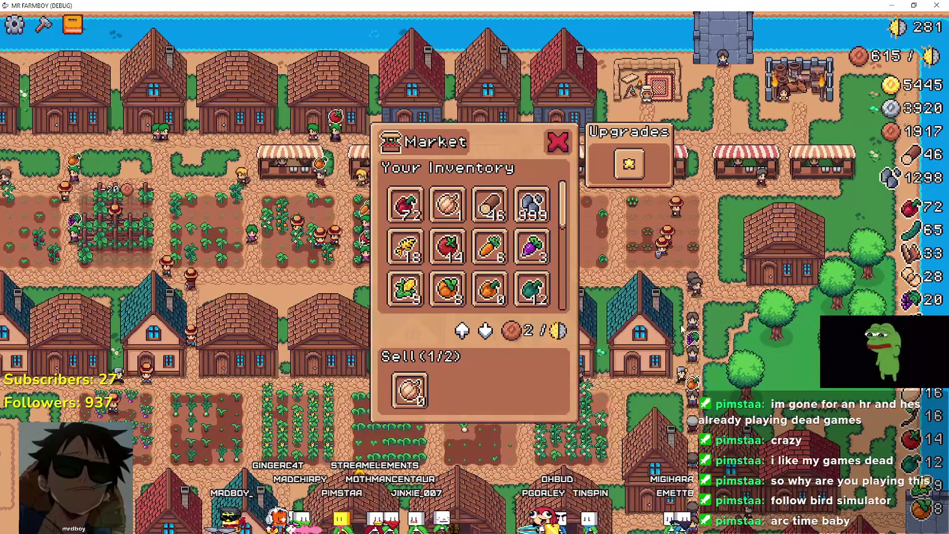
Step: Go through several market stalls in turn, checking each one's items and Sell slots
{"action": "left_click", "coordinate": [620, 323]}
{"action": "left_click", "coordinate": [600, 317]}
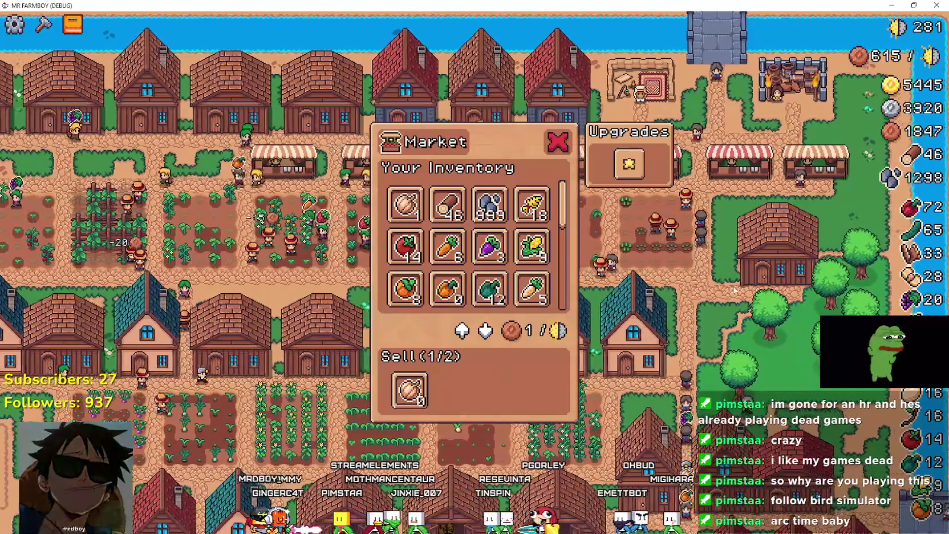
{"action": "left_click", "coordinate": [727, 282]}
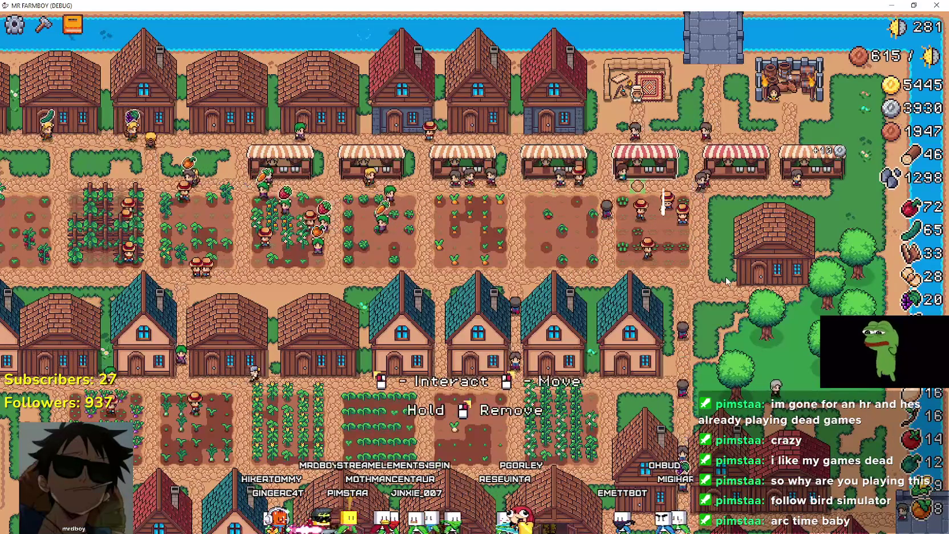
{"action": "left_click", "coordinate": [727, 280]}
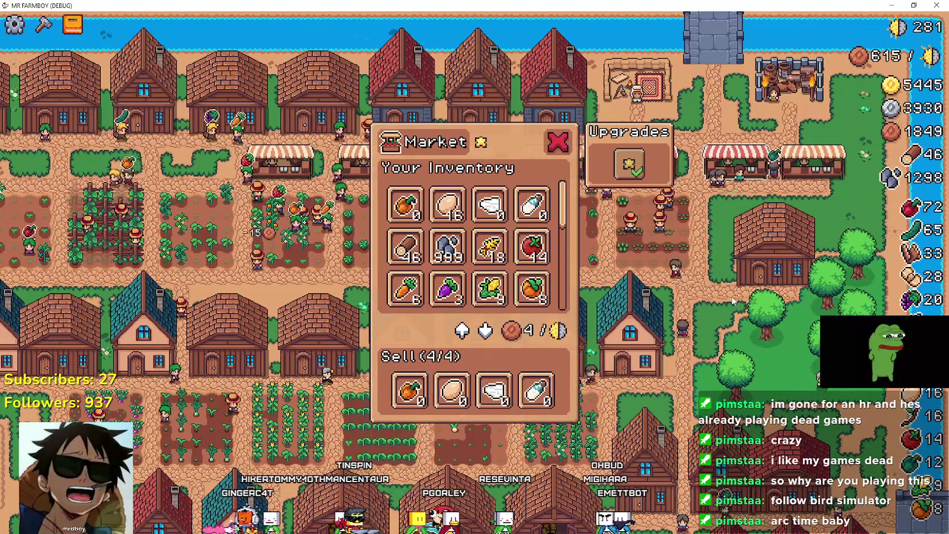
{"action": "left_click", "coordinate": [642, 315]}
{"action": "left_click", "coordinate": [578, 357]}
{"action": "left_click", "coordinate": [744, 320]}
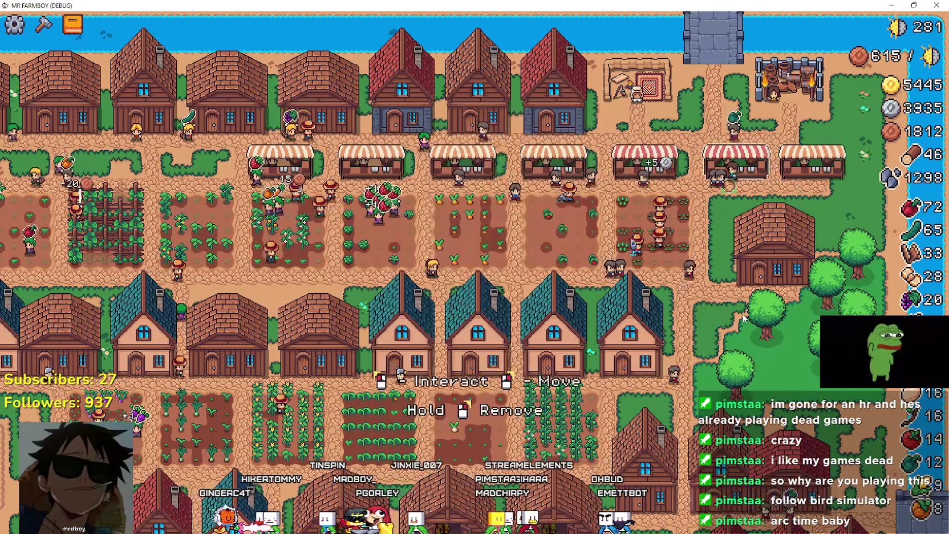
{"action": "left_click", "coordinate": [743, 317]}
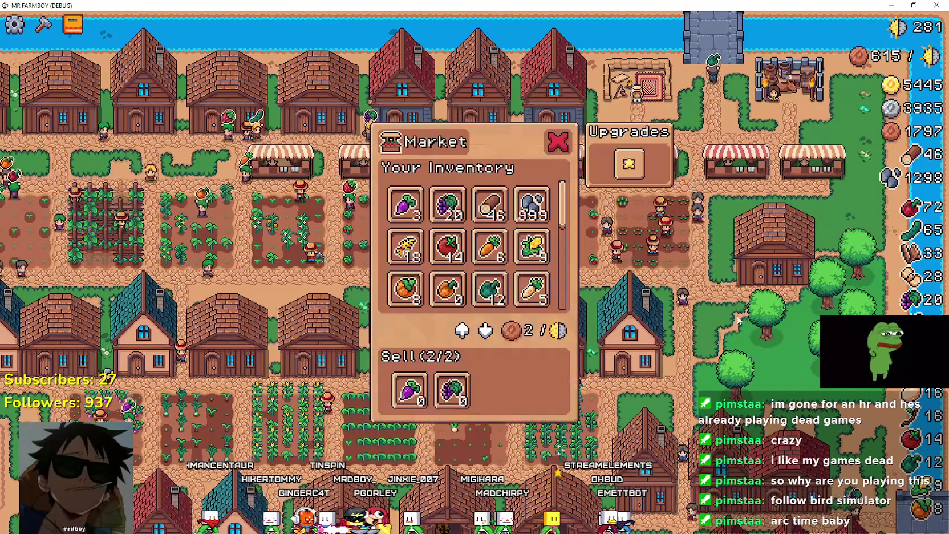
{"action": "left_click", "coordinate": [686, 335]}
Step: Reopen the upgraded market, check the Strawberry sell price and the four empty Sell slots, then close it
{"action": "left_click", "coordinate": [689, 328]}
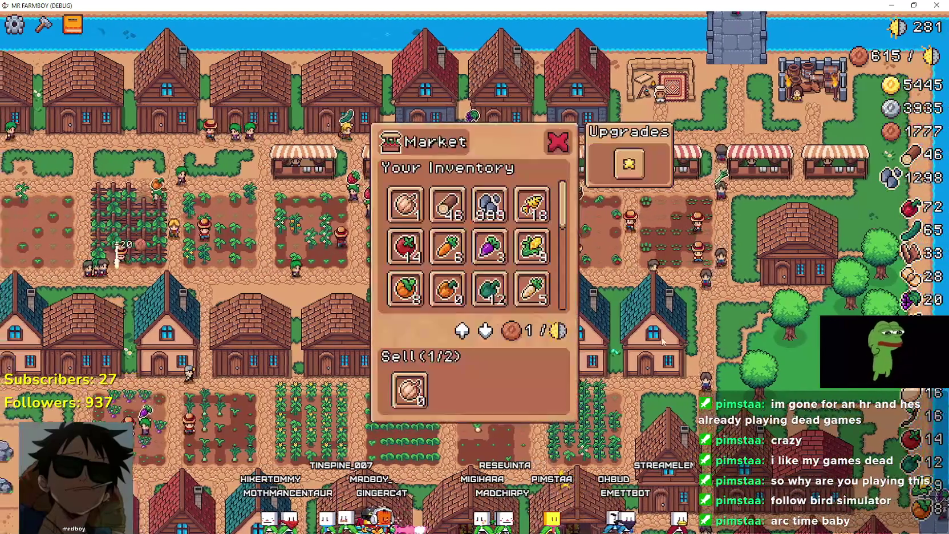
{"action": "left_click", "coordinate": [692, 322]}
{"action": "left_click", "coordinate": [692, 322]}
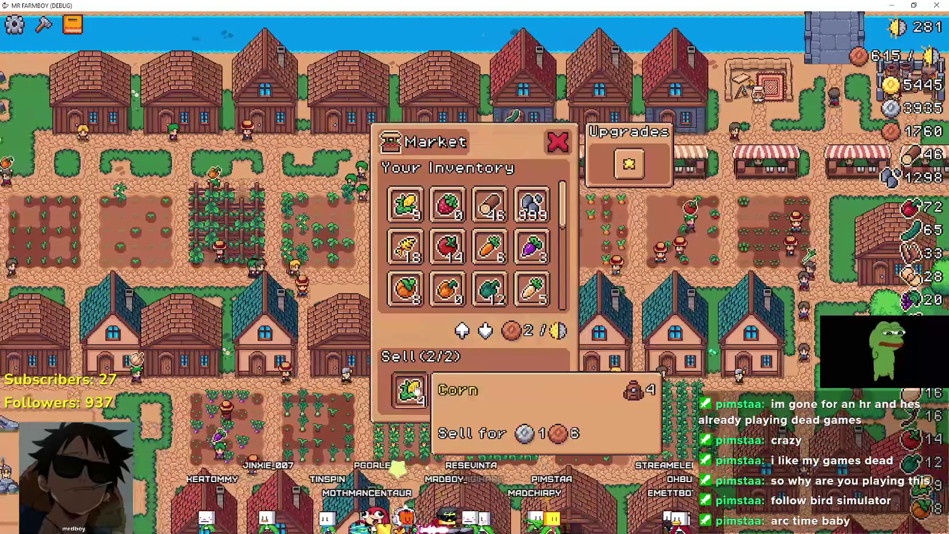
{"action": "left_click", "coordinate": [680, 292]}
{"action": "left_click", "coordinate": [678, 289]}
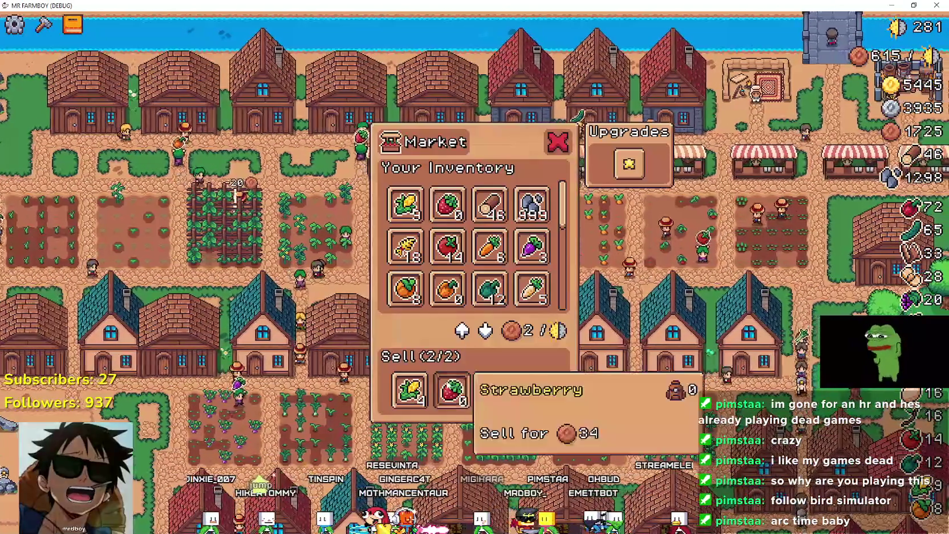
{"action": "left_click", "coordinate": [664, 308]}
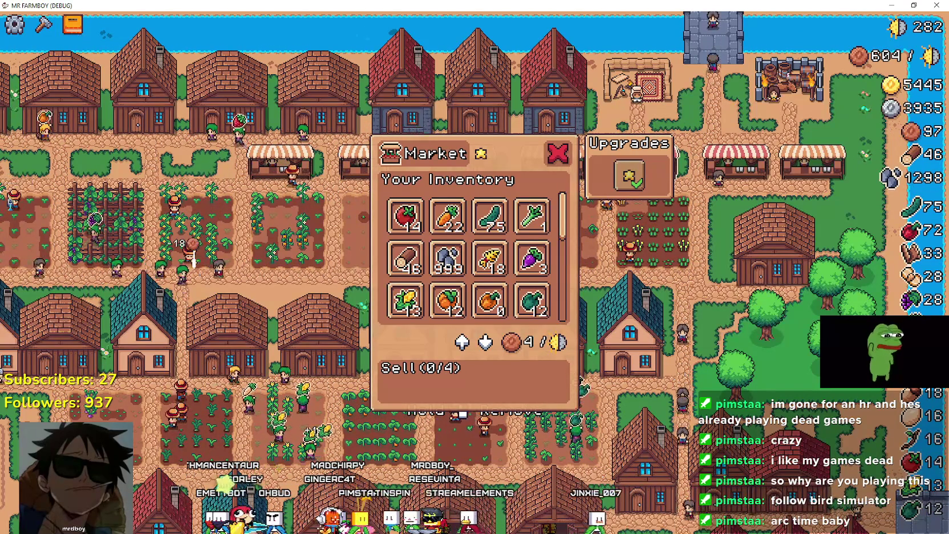
{"action": "left_click", "coordinate": [558, 153]}
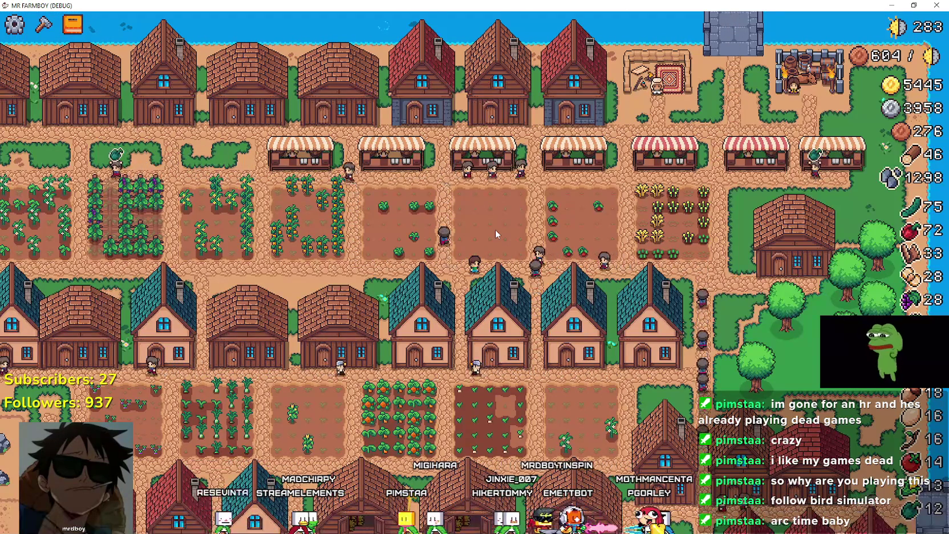
Step: Pan the camera over to the market stalls and bring up the Market window
{"action": "key", "text": "Left"}
{"action": "key", "text": "Down"}
{"action": "key", "text": "Left"}
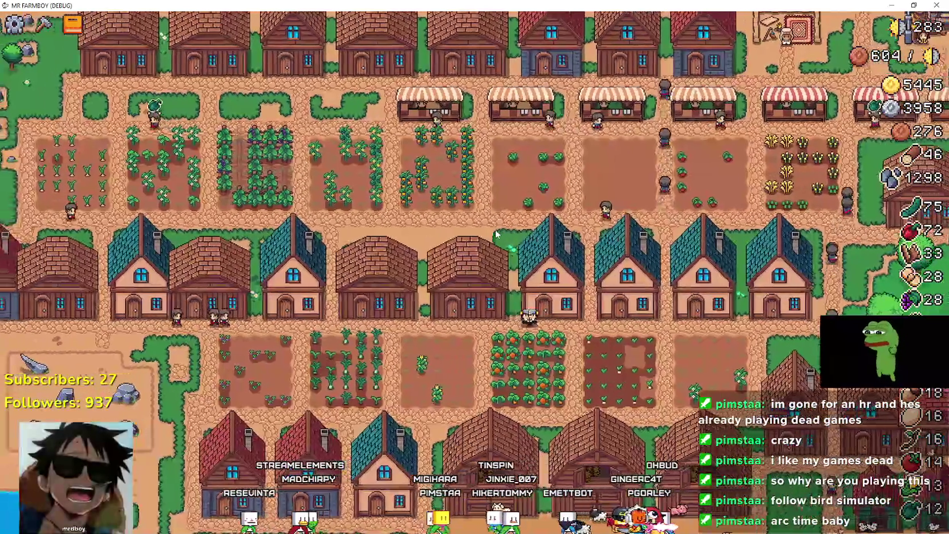
{"action": "key", "text": "Up"}
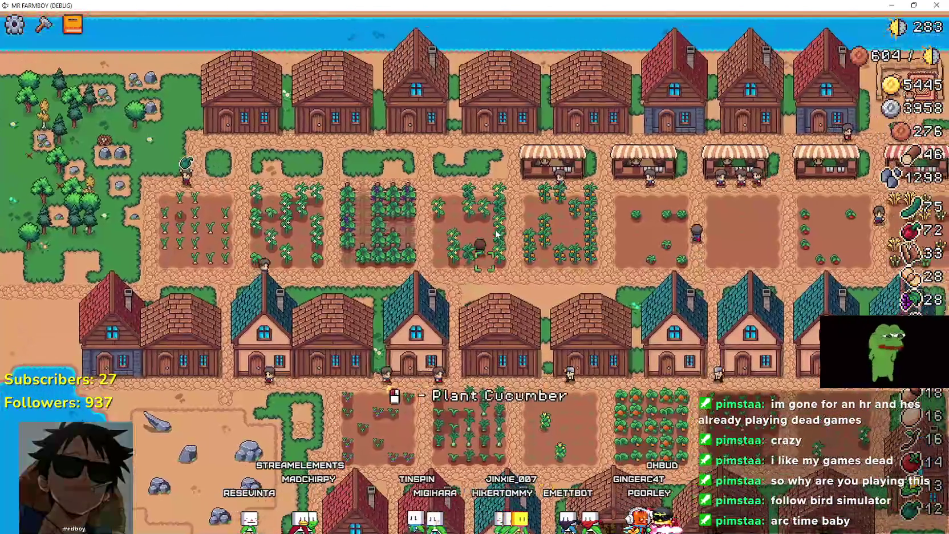
{"action": "key", "text": "Right"}
{"action": "key", "text": "Right"}
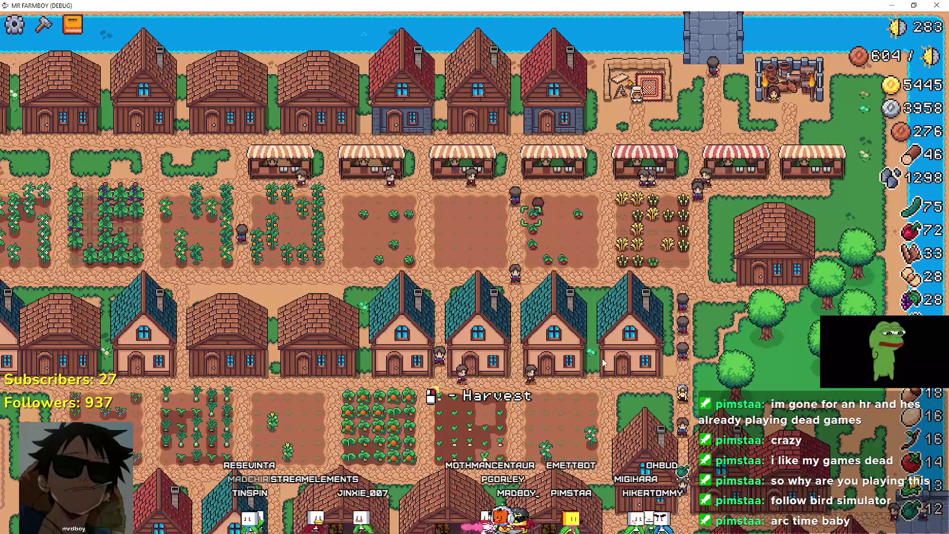
{"action": "left_click", "coordinate": [554, 165]}
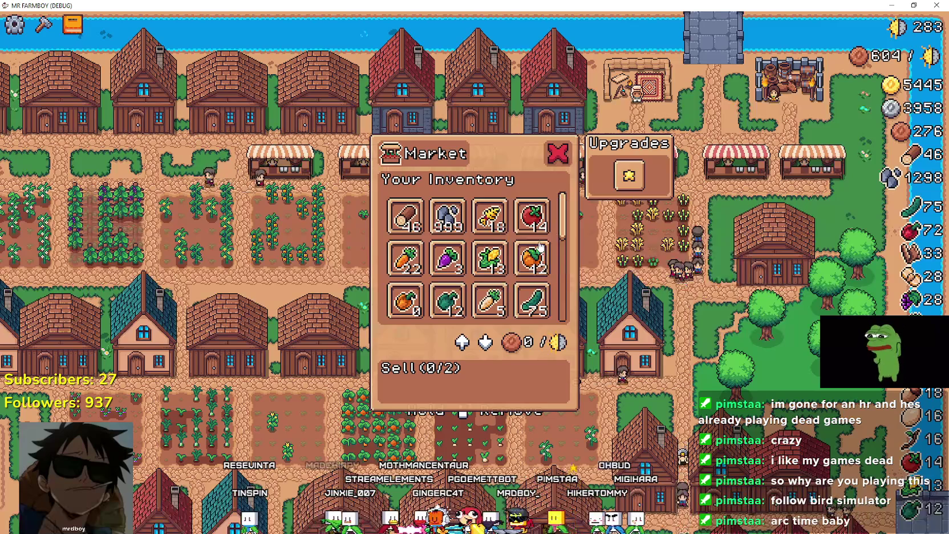
Step: Put the tomatoes, eggplants, corn, pumpkins, broccoli and cucumbers into the Sell slots
{"action": "left_click", "coordinate": [531, 205]}
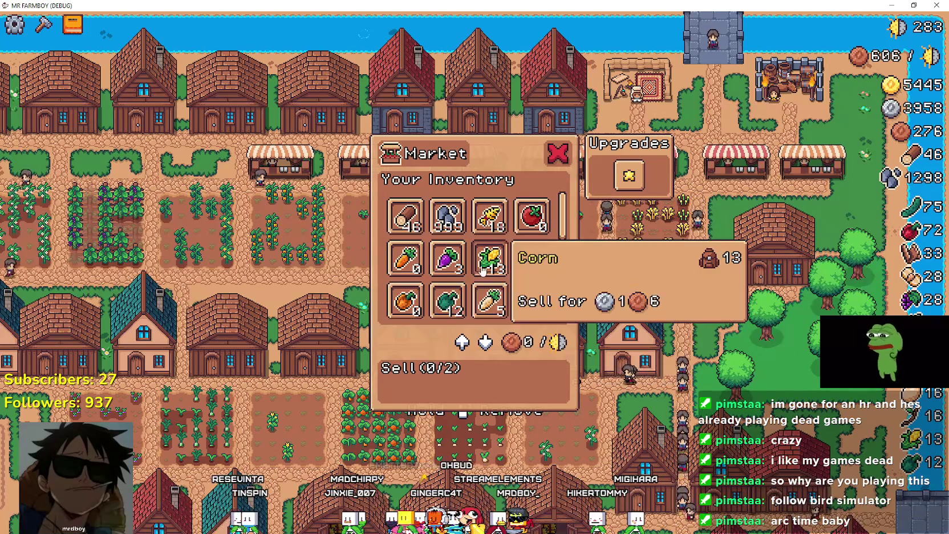
{"action": "left_click", "coordinate": [447, 258]}
{"action": "left_click", "coordinate": [490, 247]}
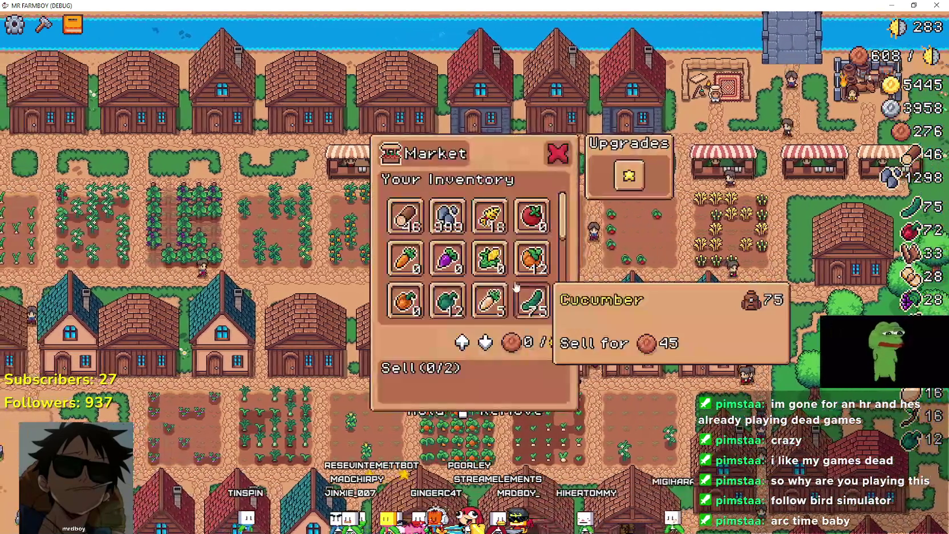
{"action": "left_click", "coordinate": [534, 251]}
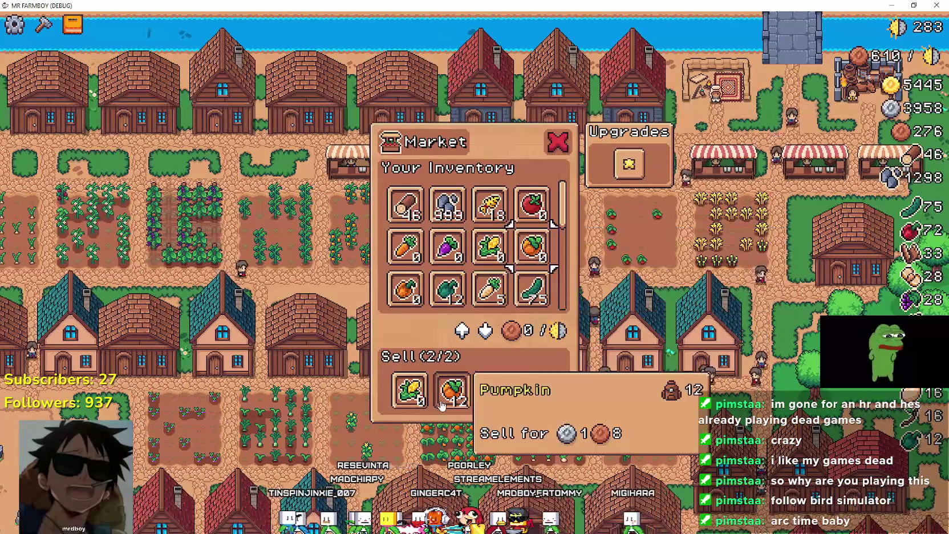
{"action": "left_click", "coordinate": [447, 288]}
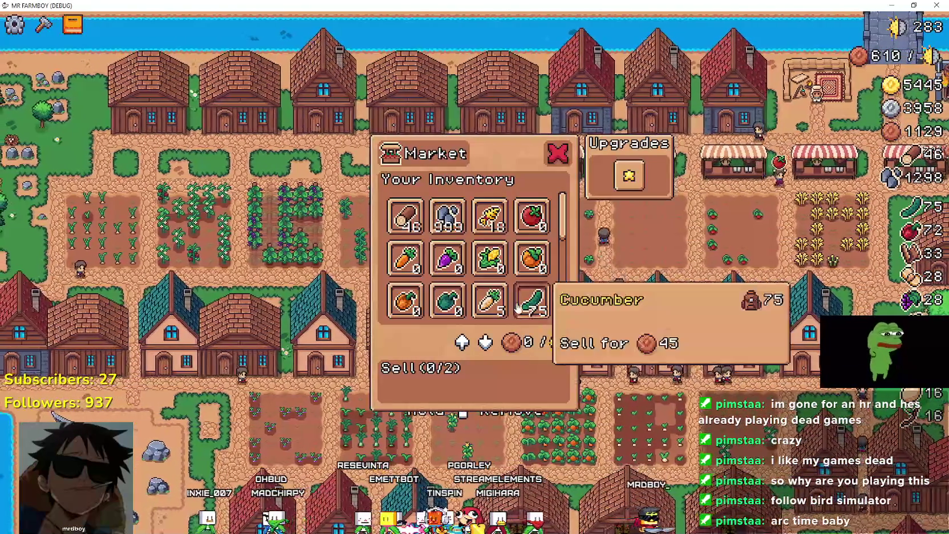
{"action": "left_click", "coordinate": [530, 310]}
{"action": "scroll", "coordinate": [530, 292], "scroll_direction": "down", "scroll_amount": 2}
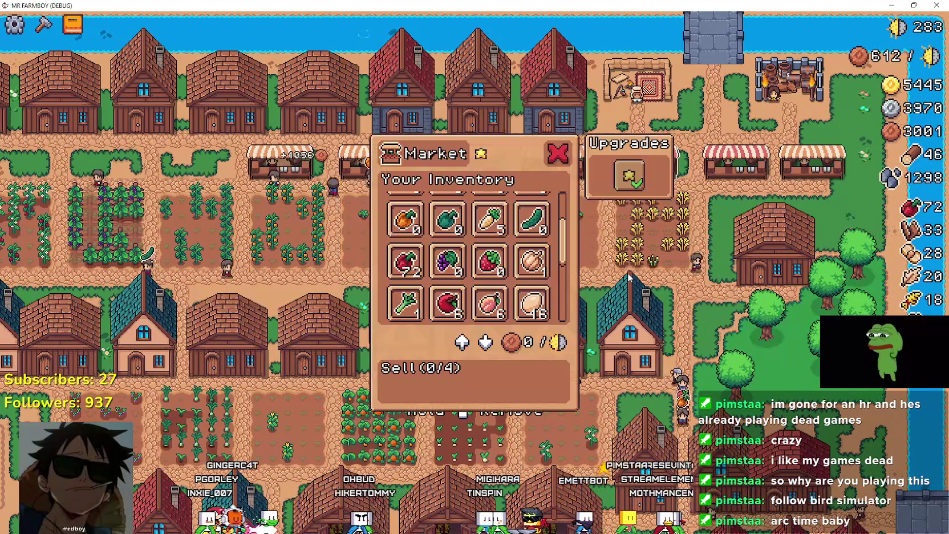
Step: Also sell the red peppers, leeks and strawberries, then close the market
{"action": "left_click", "coordinate": [406, 262]}
{"action": "scroll", "coordinate": [420, 270], "scroll_direction": "down", "scroll_amount": 1}
{"action": "left_click", "coordinate": [420, 271]}
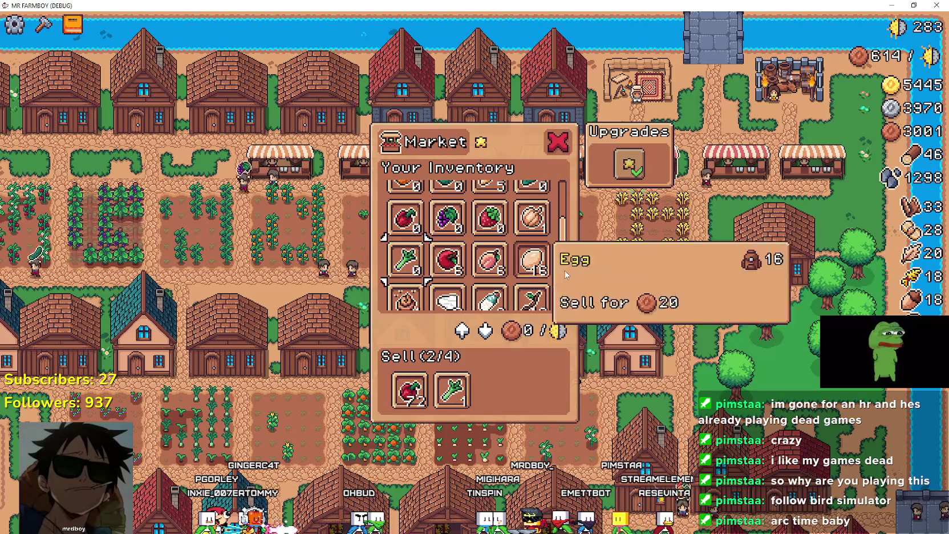
{"action": "left_click", "coordinate": [490, 217]}
{"action": "scroll", "coordinate": [526, 266], "scroll_direction": "down", "scroll_amount": 1}
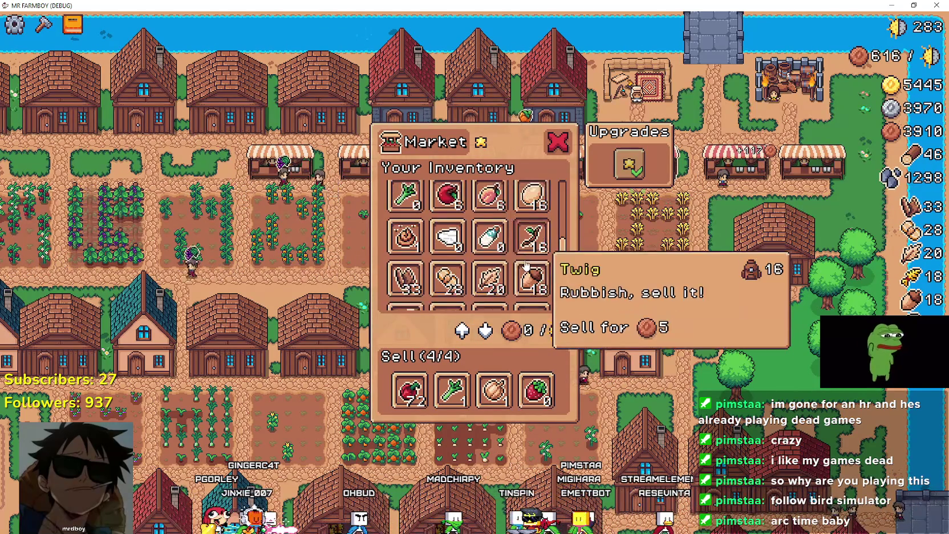
{"action": "scroll", "coordinate": [543, 295], "scroll_direction": "down", "scroll_amount": 3}
{"action": "left_click", "coordinate": [670, 294]}
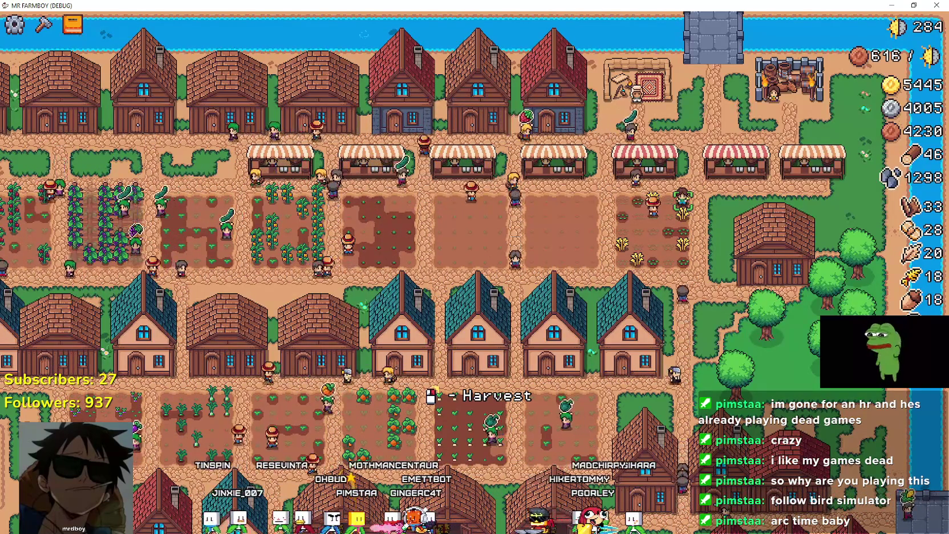
Step: Zoom around the farm, pause the game, and bring back the Godot editor showing base_npc.gd
{"action": "scroll", "coordinate": [575, 321], "scroll_direction": "up", "scroll_amount": 3}
{"action": "scroll", "coordinate": [547, 331], "scroll_direction": "down", "scroll_amount": 5}
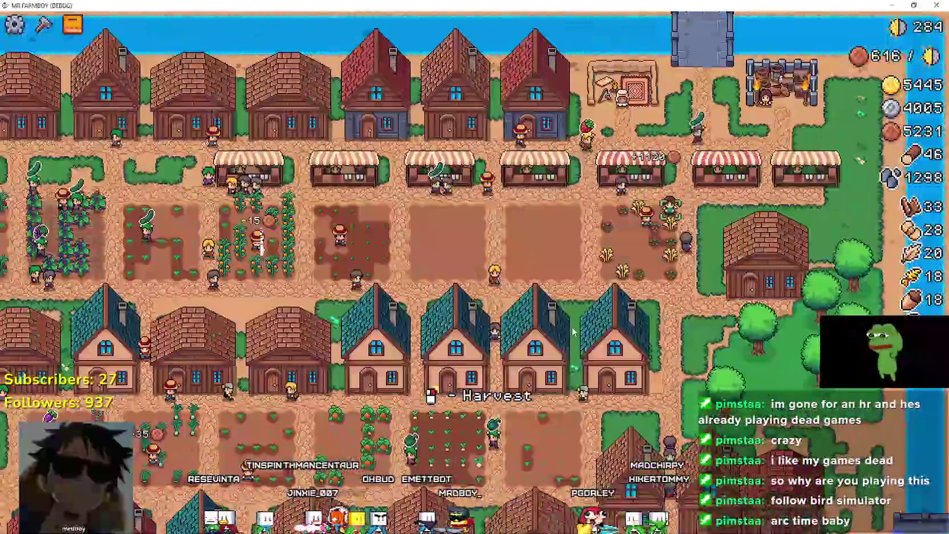
{"action": "scroll", "coordinate": [517, 341], "scroll_direction": "up", "scroll_amount": 5}
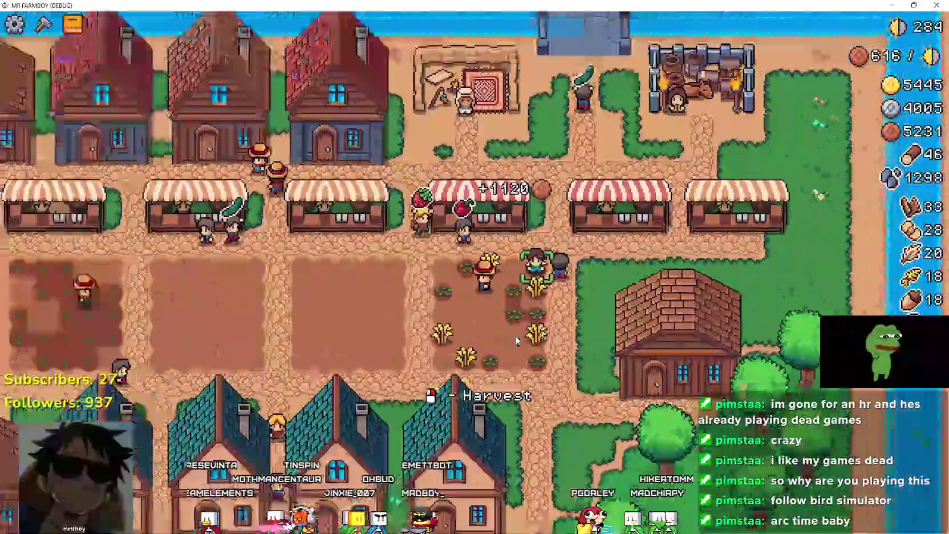
{"action": "scroll", "coordinate": [517, 341], "scroll_direction": "down", "scroll_amount": 3}
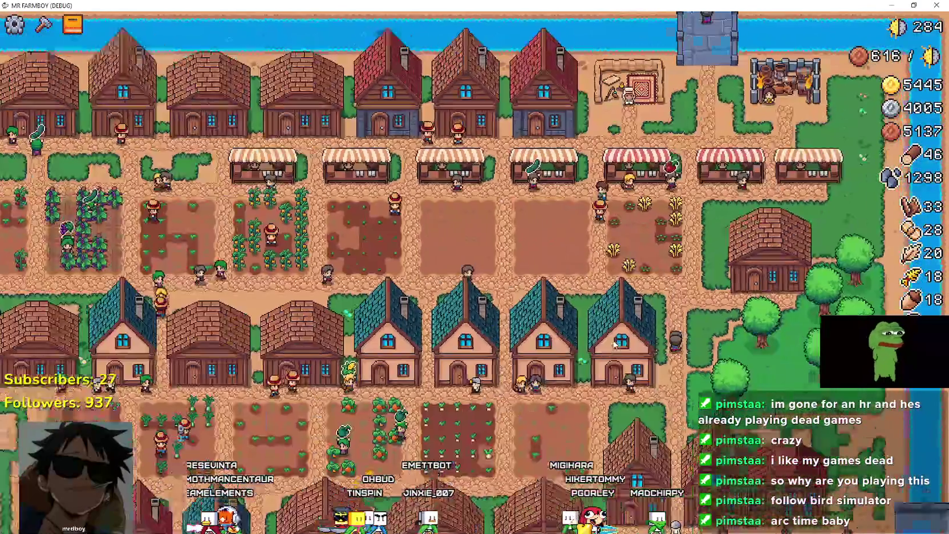
{"action": "scroll", "coordinate": [614, 343], "scroll_direction": "down", "scroll_amount": 1}
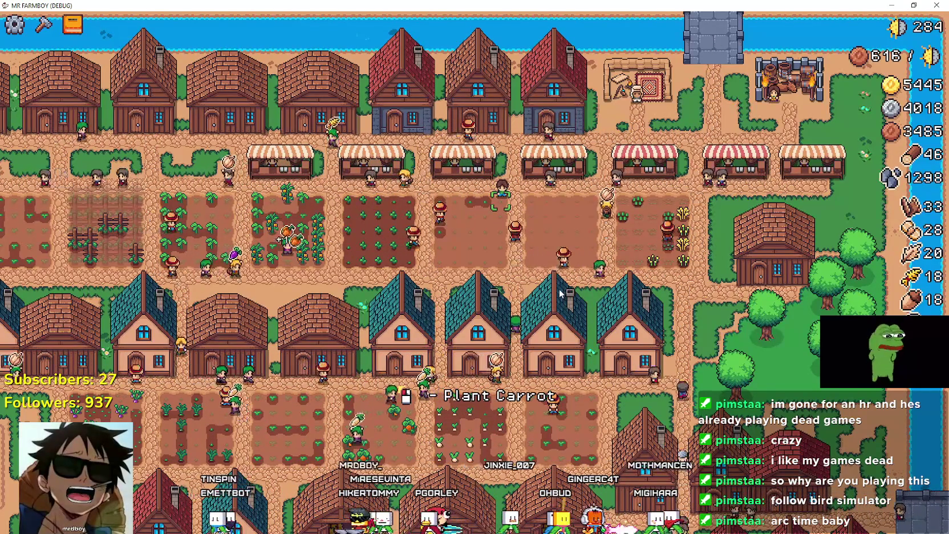
{"action": "scroll", "coordinate": [558, 285], "scroll_direction": "up", "scroll_amount": 2}
{"action": "scroll", "coordinate": [558, 285], "scroll_direction": "down", "scroll_amount": 3}
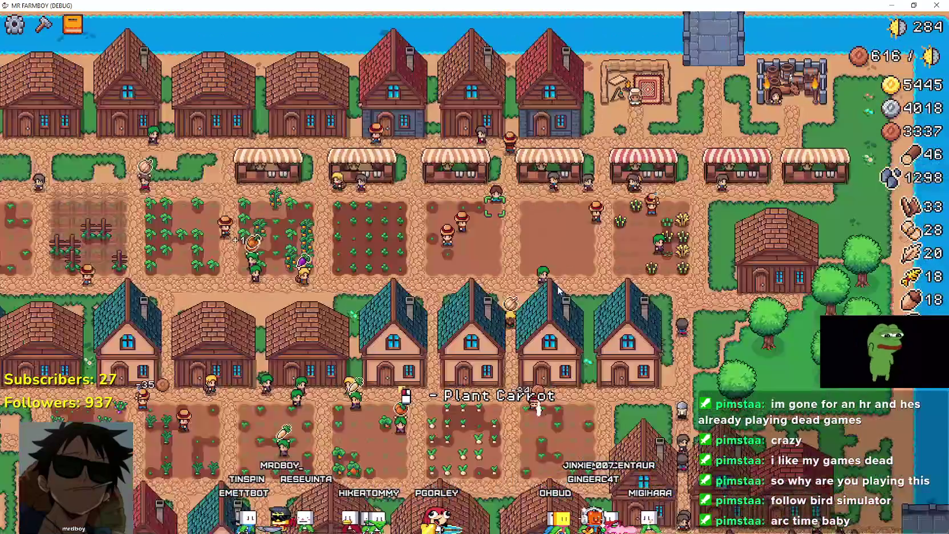
{"action": "scroll", "coordinate": [558, 285], "scroll_direction": "up", "scroll_amount": 3}
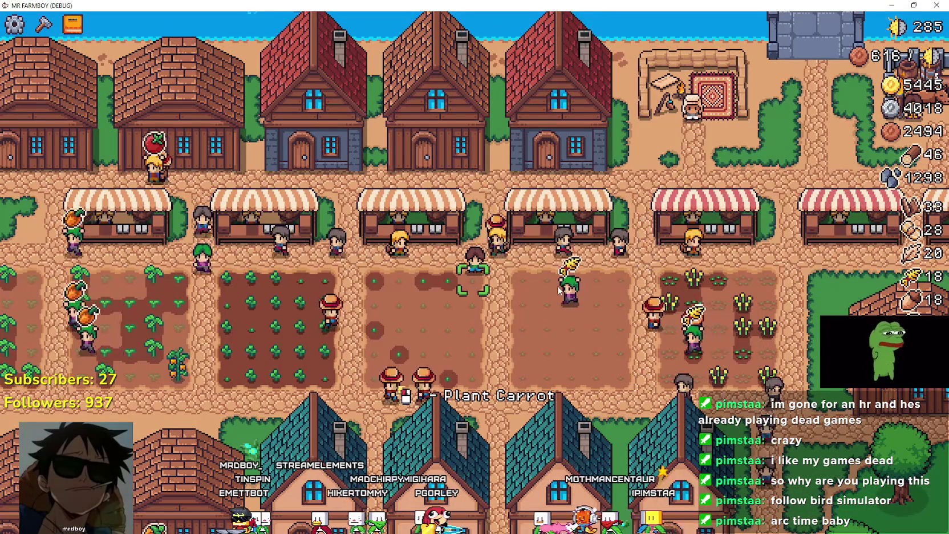
{"action": "key", "text": "Escape"}
{"action": "left_click", "coordinate": [560, 293]}
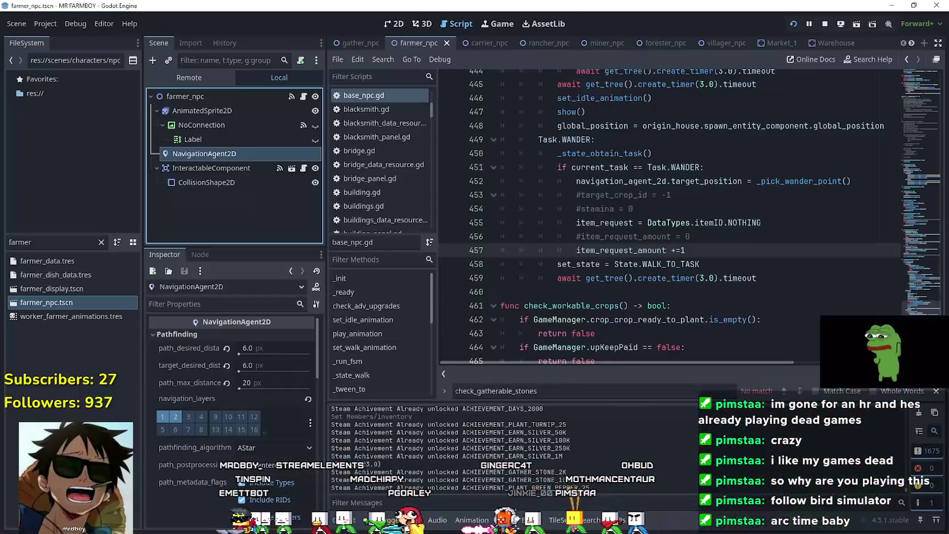
Step: Inspect base_npc.gd's _pick_wander_point definition, highlighting wander_radius and the Vector2 uses
{"action": "left_click", "coordinate": [614, 291]}
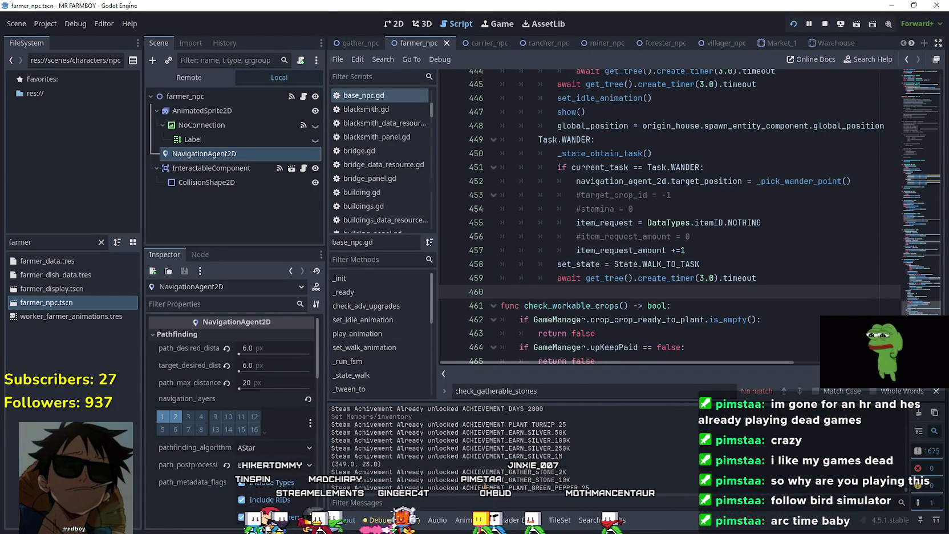
{"action": "scroll", "coordinate": [614, 290], "scroll_direction": "down", "scroll_amount": 5}
{"action": "scroll", "coordinate": [907, 304], "scroll_direction": "up", "scroll_amount": 20}
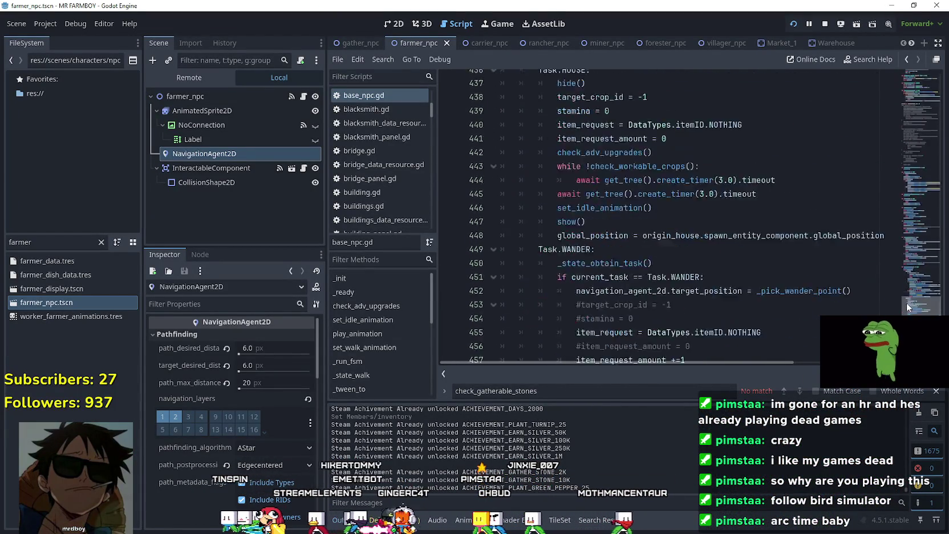
{"action": "scroll", "coordinate": [898, 274], "scroll_direction": "up", "scroll_amount": 17}
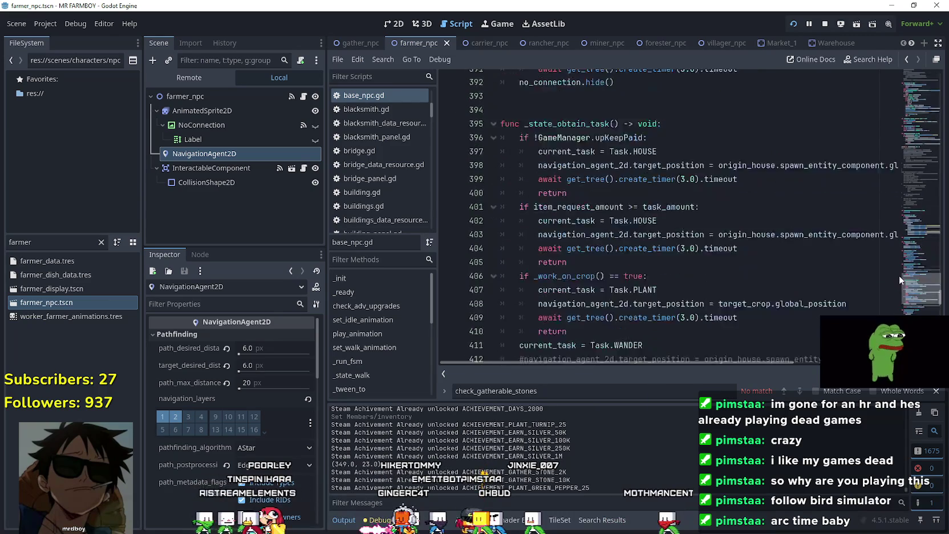
{"action": "left_click_drag", "start_coordinate": [898, 250], "coordinate": [895, 313]}
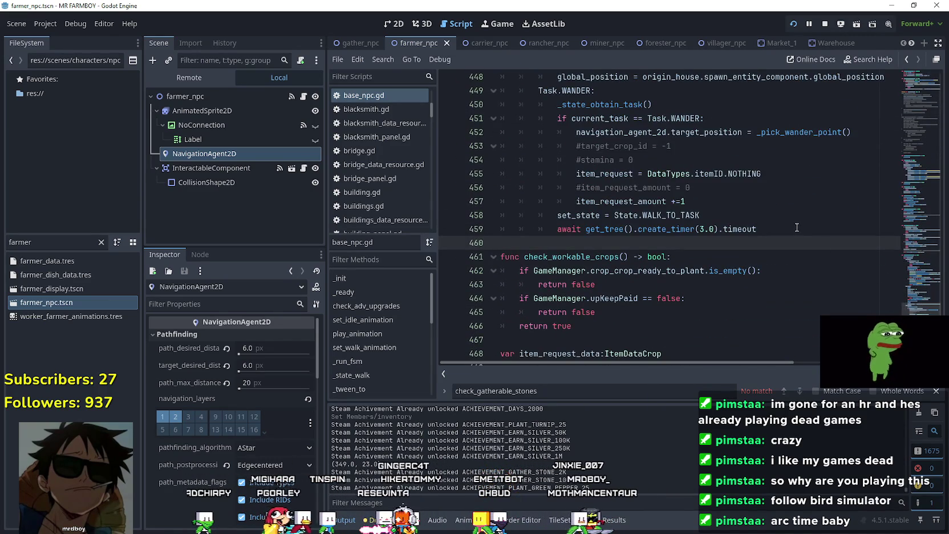
{"action": "left_click", "coordinate": [856, 229]}
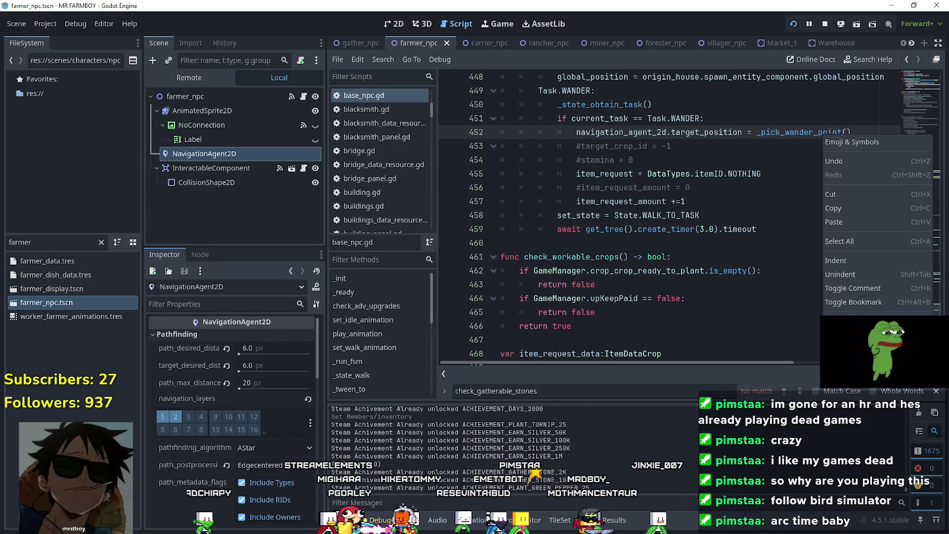
{"action": "left_click", "coordinate": [823, 135], "text": "ctrl"}
{"action": "scroll", "coordinate": [823, 278], "scroll_direction": "down", "scroll_amount": 2}
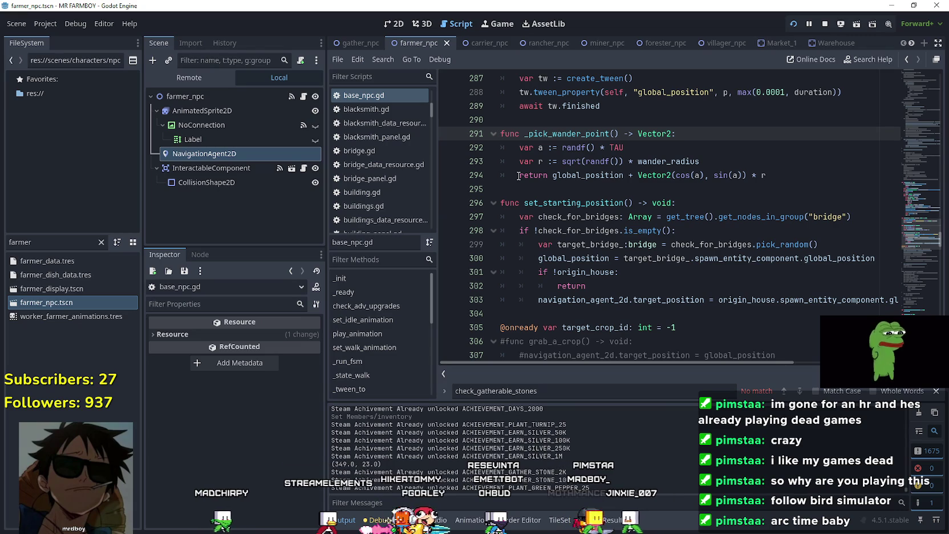
{"action": "left_click", "coordinate": [550, 189]}
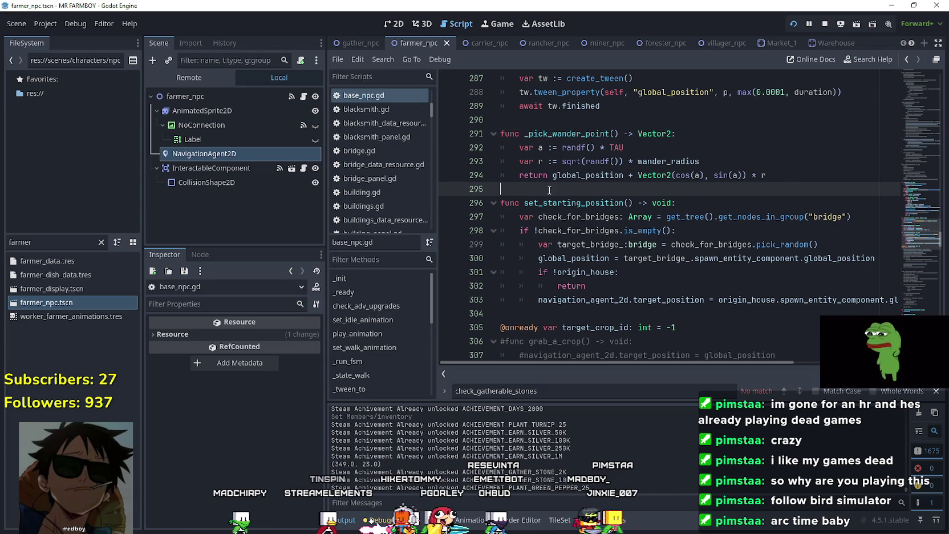
{"action": "double_click", "coordinate": [668, 162]}
{"action": "double_click", "coordinate": [598, 134]}
{"action": "double_click", "coordinate": [667, 132]}
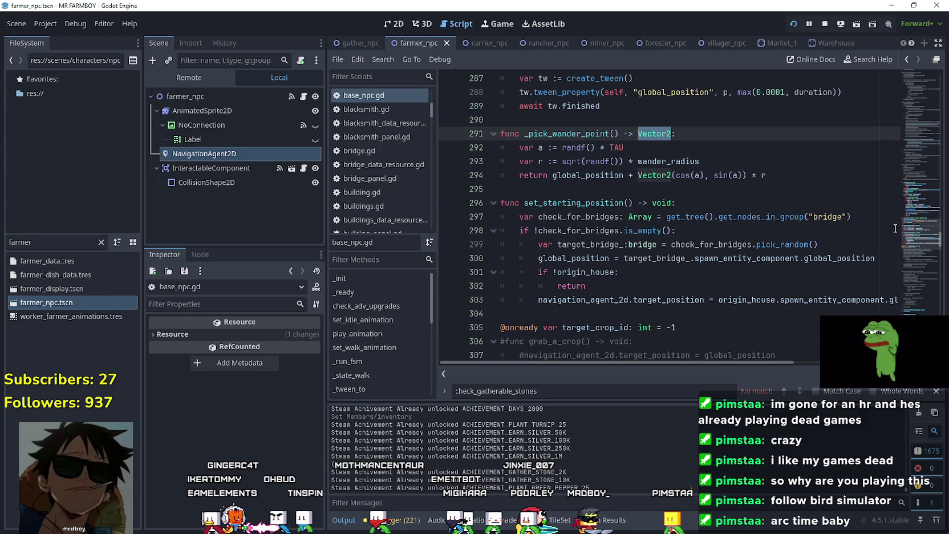
Step: Review the _pick_wander_point call on line 452, then filter the FileSystem for 'chicken' and load chicken.tscn
{"action": "scroll", "coordinate": [903, 226], "scroll_direction": "up", "scroll_amount": 5}
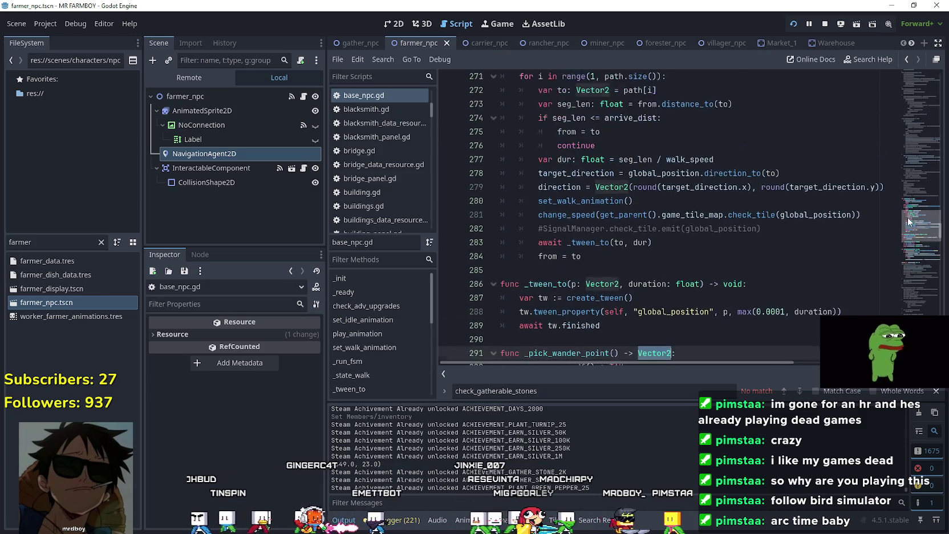
{"action": "mouse_move", "coordinate": [907, 218]}
{"action": "left_mouse_down"}
{"action": "mouse_move", "coordinate": [909, 106]}
{"action": "mouse_move", "coordinate": [890, 321]}
{"action": "left_mouse_up"}
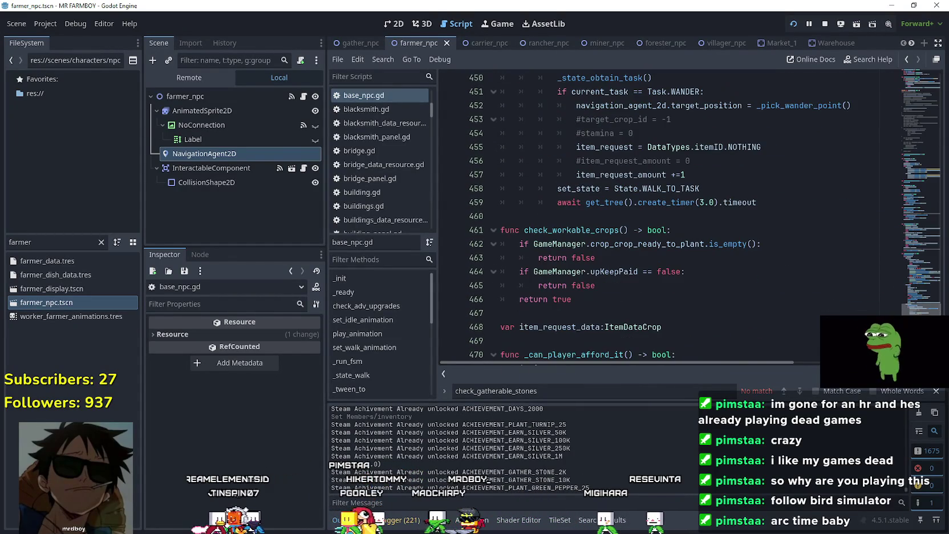
{"action": "left_click", "coordinate": [791, 220]}
{"action": "scroll", "coordinate": [791, 229], "scroll_direction": "up", "scroll_amount": 1}
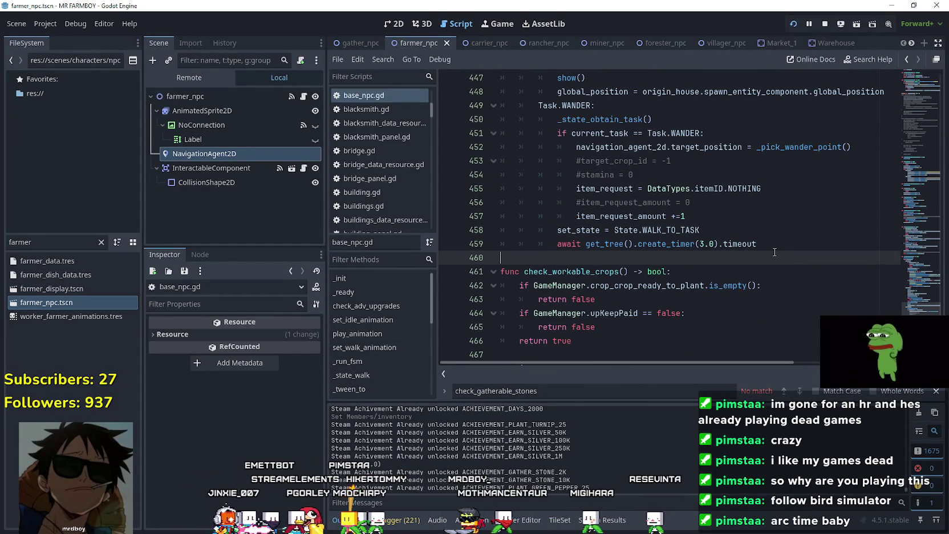
{"action": "left_click", "coordinate": [778, 245]}
{"action": "scroll", "coordinate": [778, 245], "scroll_direction": "up", "scroll_amount": 1}
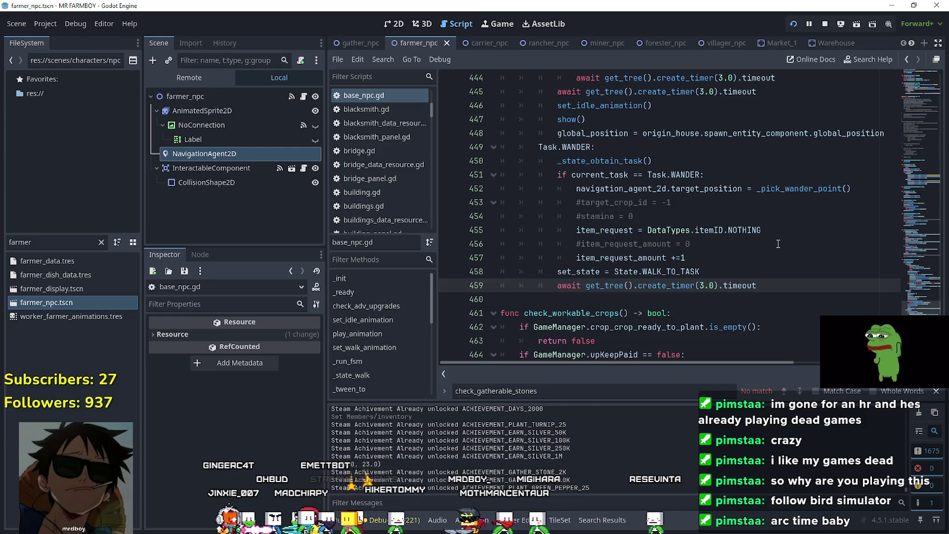
{"action": "double_click", "coordinate": [795, 189]}
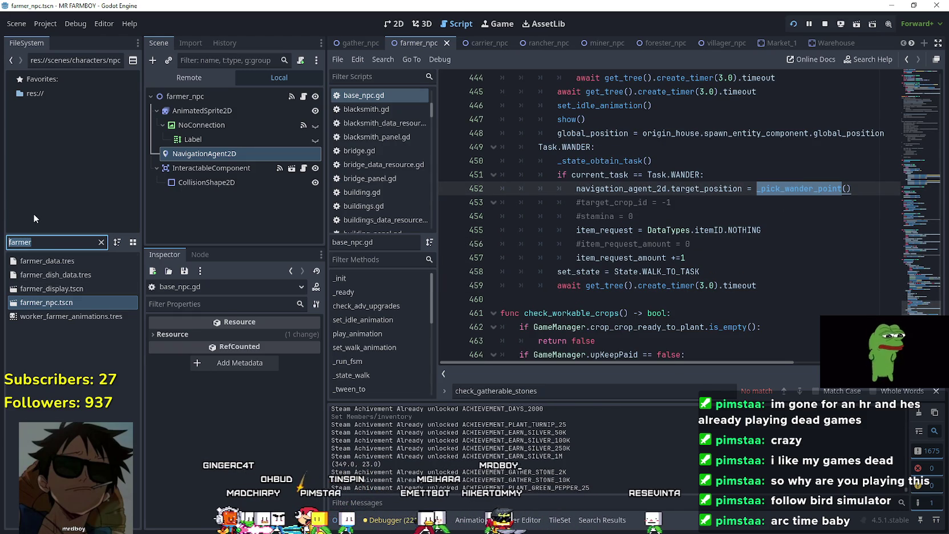
{"action": "type", "text": "chicken"}
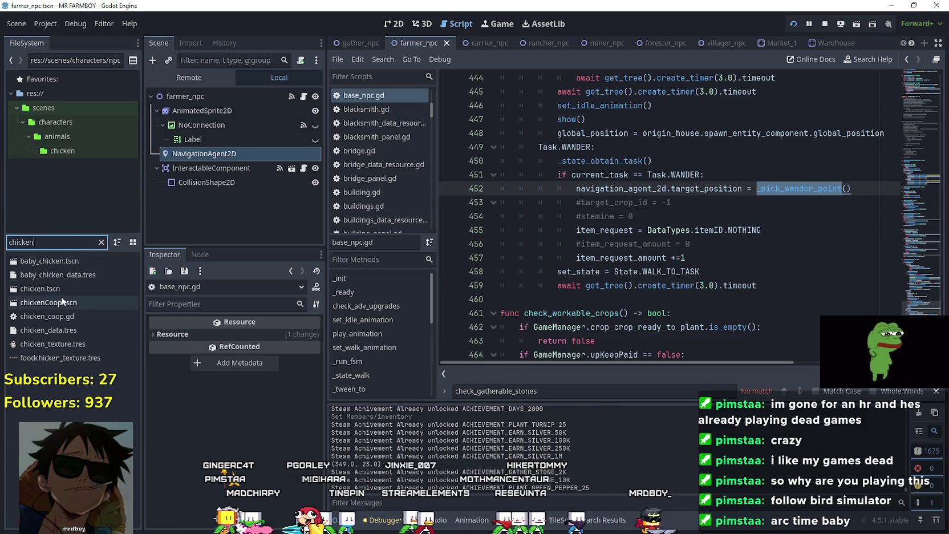
{"action": "double_click", "coordinate": [64, 290]}
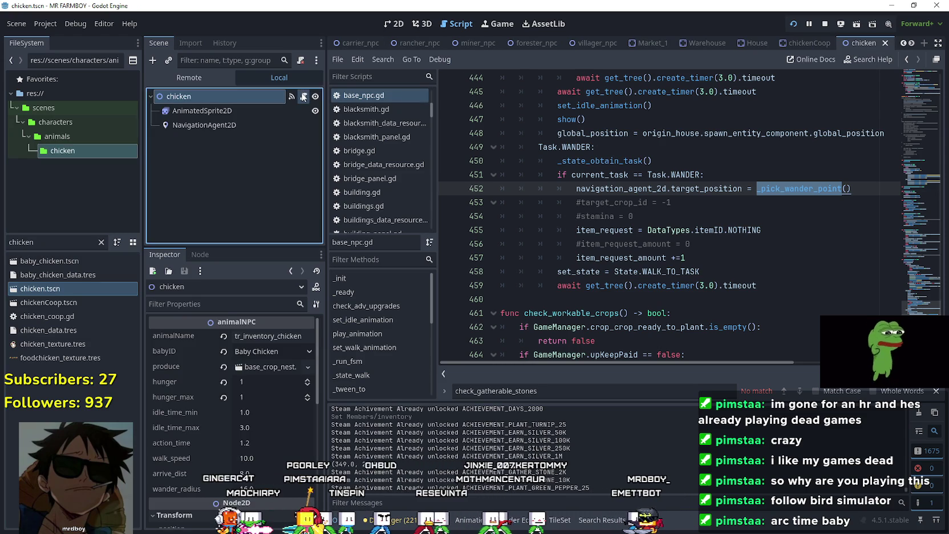
Step: Bring up the chicken's animalNPC.gd script and read the reachability check in _state_walk
{"action": "left_click", "coordinate": [303, 97]}
{"action": "mouse_move", "coordinate": [914, 183]}
{"action": "left_mouse_down"}
{"action": "mouse_move", "coordinate": [910, 99]}
{"action": "mouse_move", "coordinate": [902, 211]}
{"action": "mouse_move", "coordinate": [910, 303]}
{"action": "left_mouse_up"}
{"action": "scroll", "coordinate": [911, 303], "scroll_direction": "up", "scroll_amount": 1}
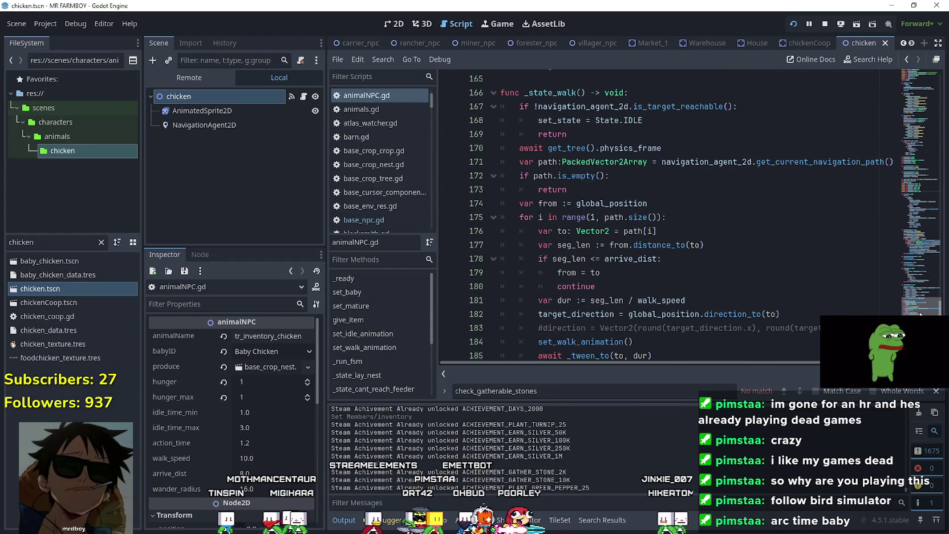
{"action": "left_click_drag", "start_coordinate": [644, 121], "coordinate": [501, 92]}
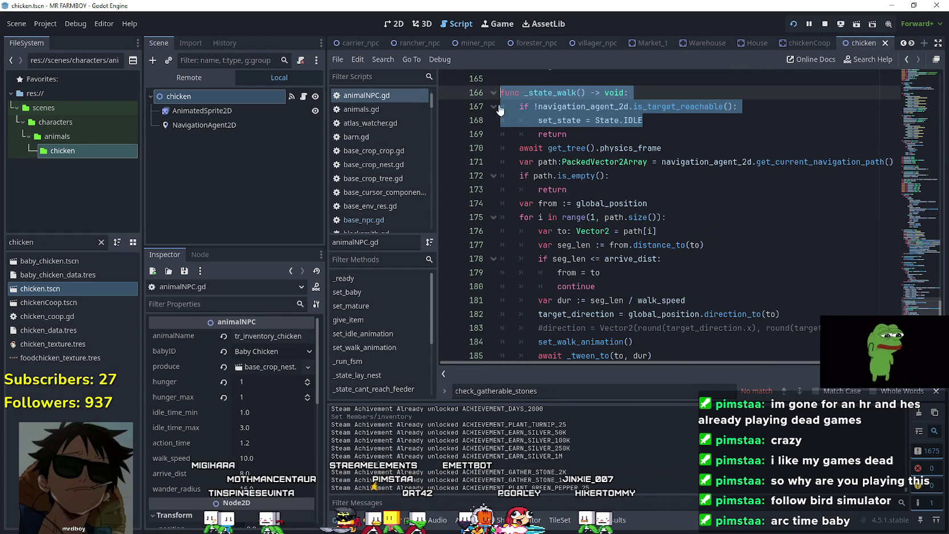
{"action": "left_click", "coordinate": [573, 137]}
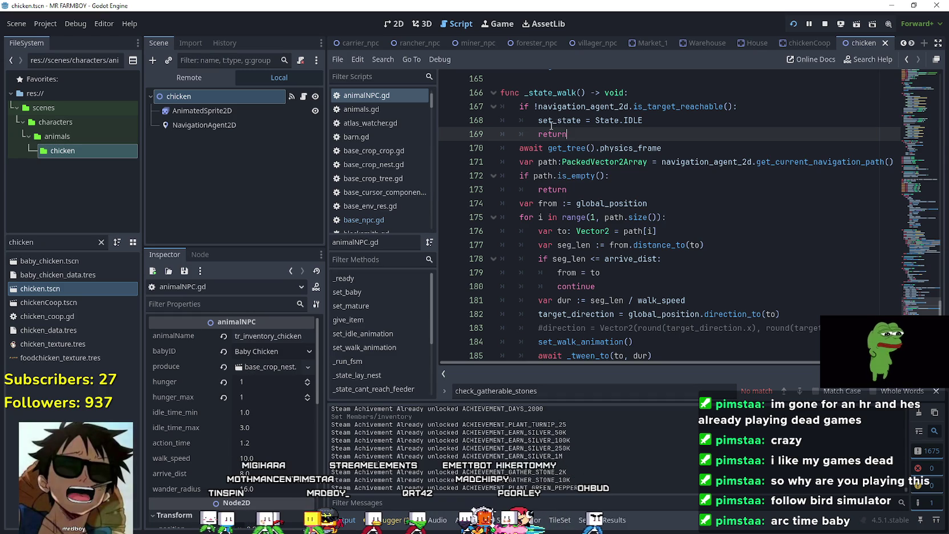
{"action": "mouse_move", "coordinate": [552, 126]}
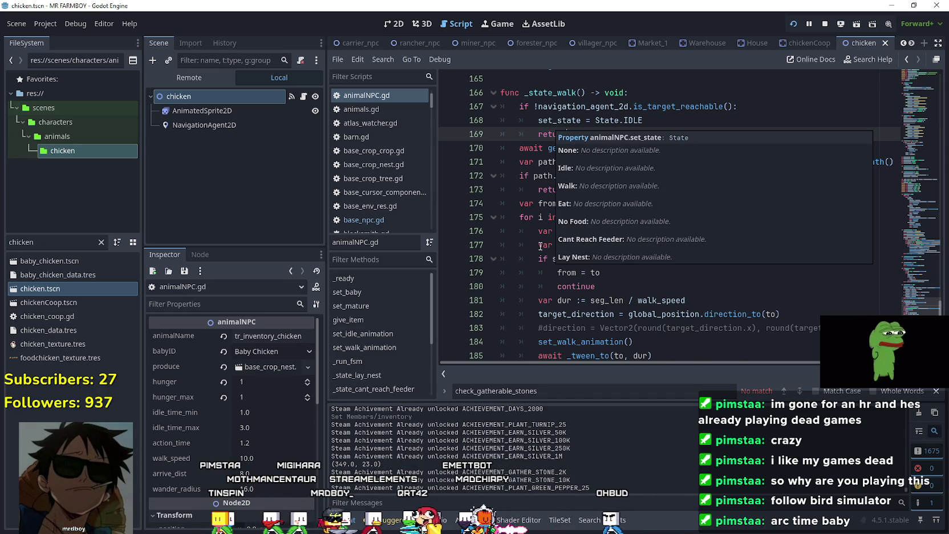
{"action": "scroll", "coordinate": [543, 245], "scroll_direction": "down", "scroll_amount": 5}
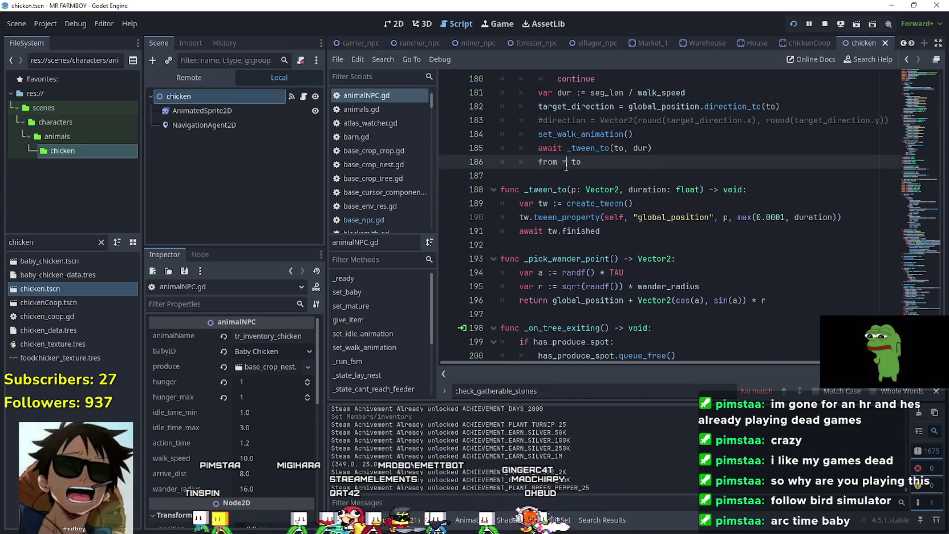
{"action": "scroll", "coordinate": [566, 164], "scroll_direction": "down", "scroll_amount": 2}
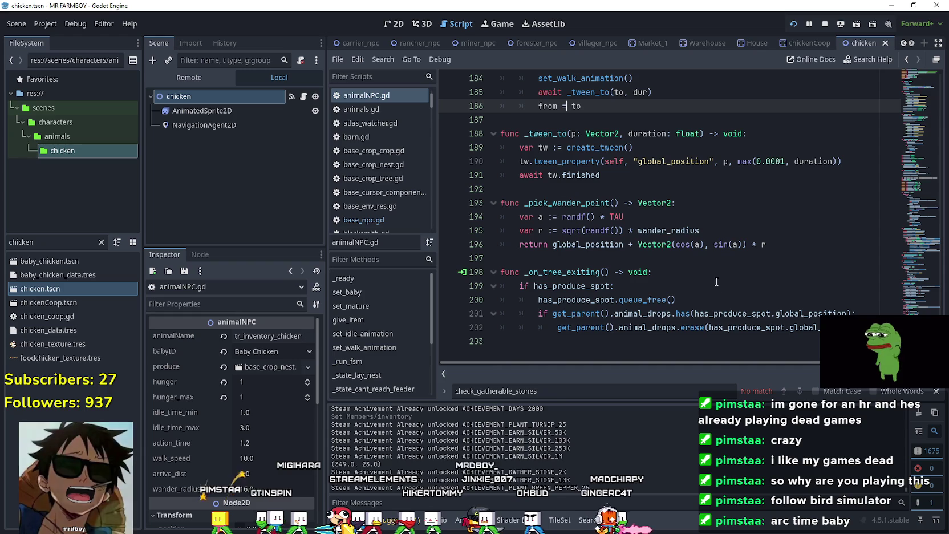
{"action": "scroll", "coordinate": [915, 260], "scroll_direction": "up", "scroll_amount": 15}
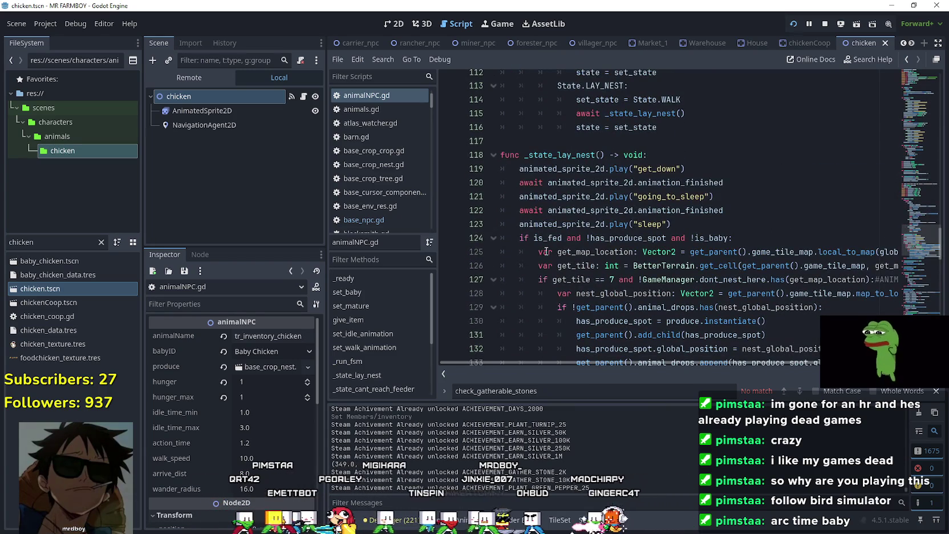
{"action": "left_click_drag", "start_coordinate": [724, 362], "coordinate": [824, 363]}
Step: Select lines 125–127 of the _state_lay_nest code to review the nest-laying logic
{"action": "left_click", "coordinate": [884, 260]}
{"action": "key", "text": "shift+Home"}
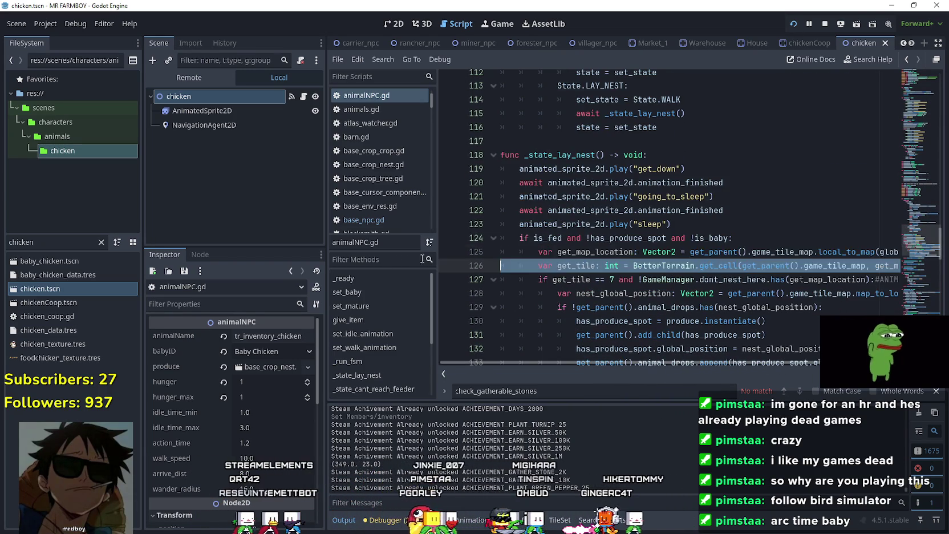
{"action": "key", "text": "shift+Down"}
{"action": "key", "text": "shift+End"}
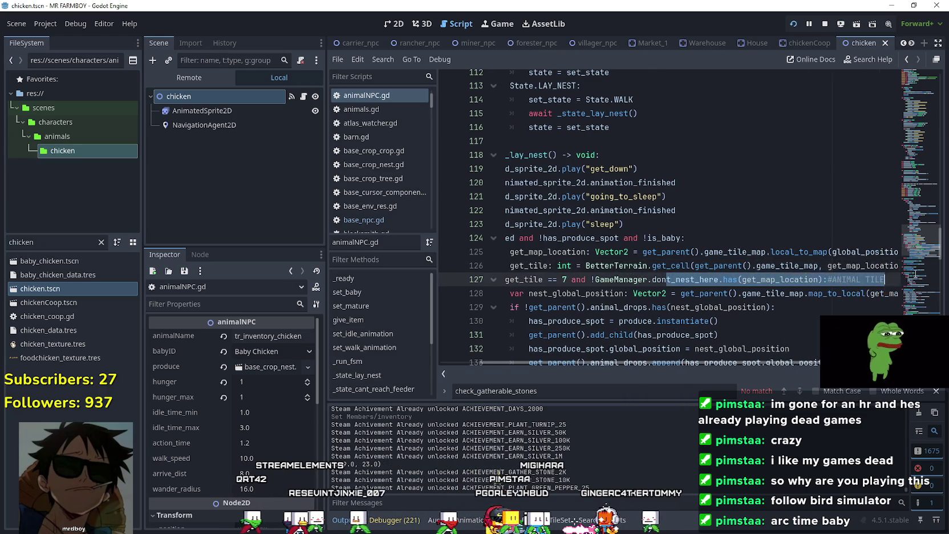
{"action": "left_click_drag", "start_coordinate": [673, 258], "coordinate": [436, 246]}
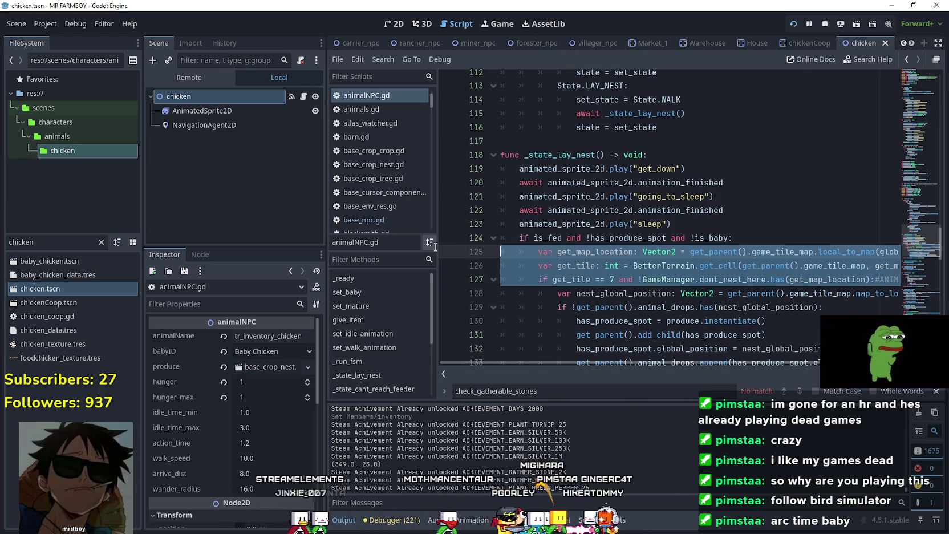
{"action": "right_click", "coordinate": [559, 264]}
{"action": "left_click", "coordinate": [550, 340]}
{"action": "left_click", "coordinate": [570, 293]}
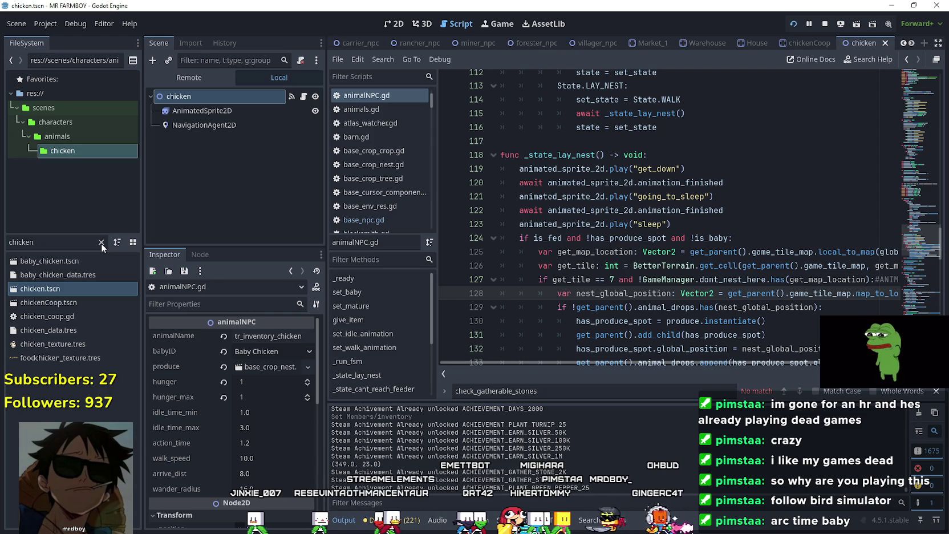
Step: Clear the file filter, search for 'farmer', and load farmer_npc.tscn
{"action": "left_click", "coordinate": [101, 243]}
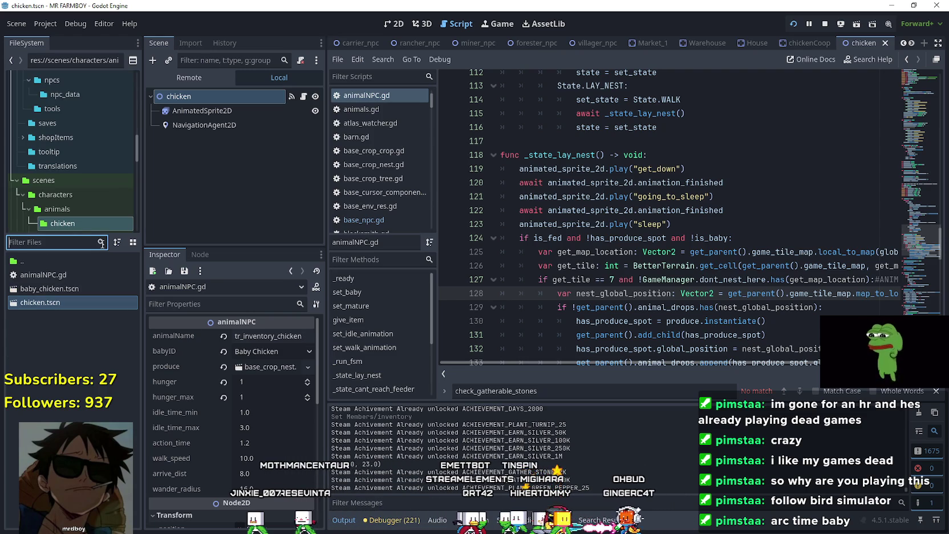
{"action": "mouse_move", "coordinate": [590, 244]}
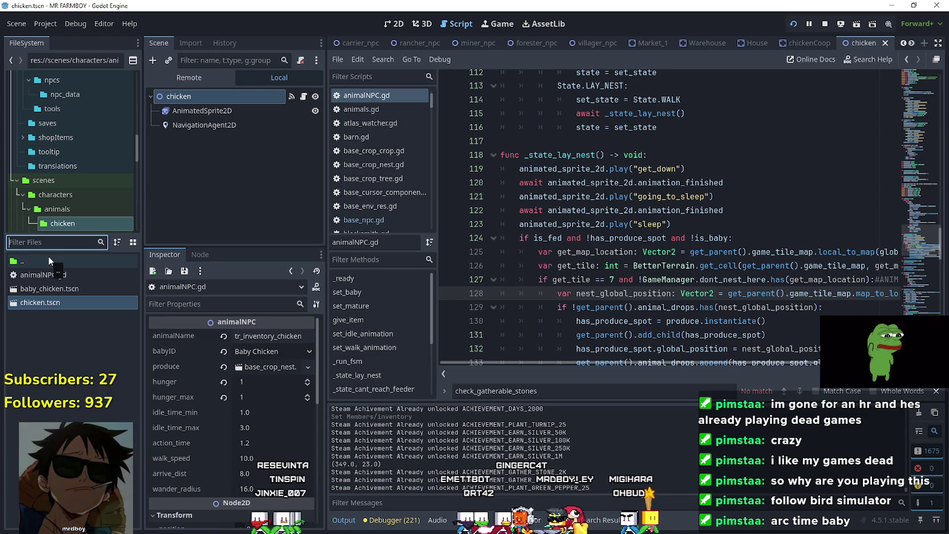
{"action": "type", "text": "farmer"}
{"action": "double_click", "coordinate": [53, 304]}
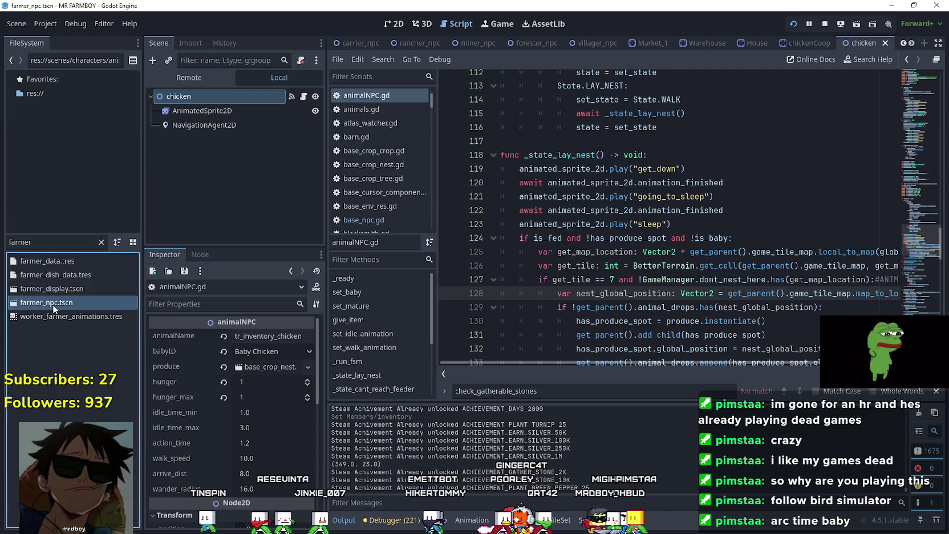
Step: Open the farmer's base_npc.gd script and start a new line after line 452
{"action": "left_click", "coordinate": [305, 97]}
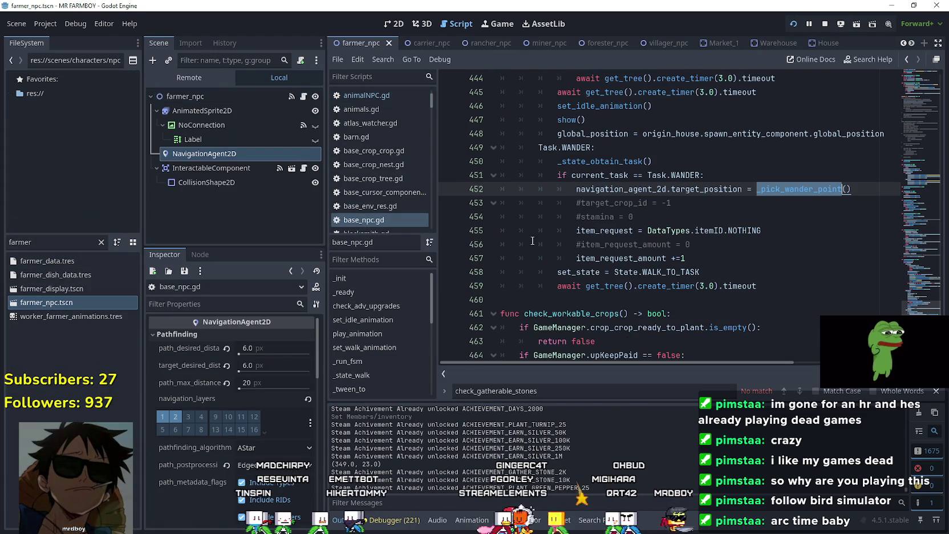
{"action": "left_click", "coordinate": [720, 231]}
{"action": "left_click", "coordinate": [735, 201]}
{"action": "left_click", "coordinate": [860, 189]}
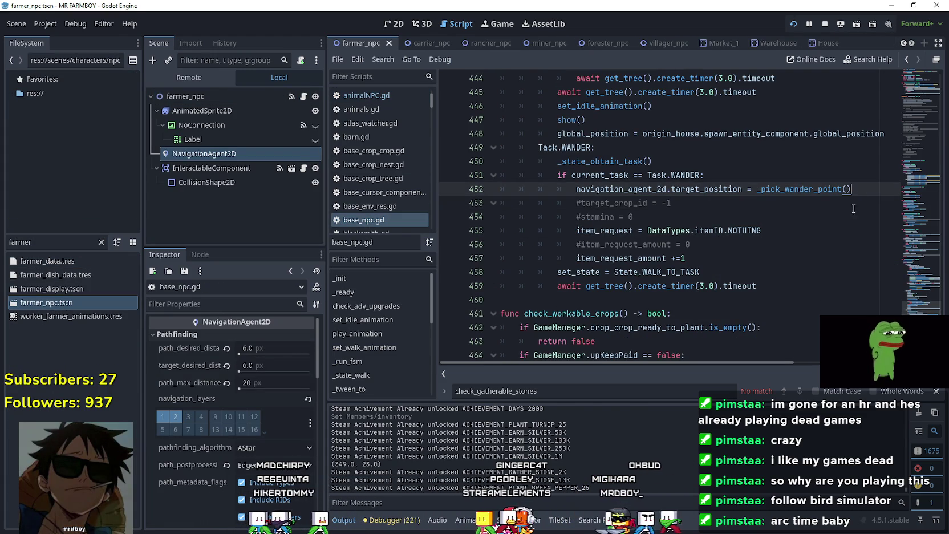
{"action": "key", "text": "Return"}
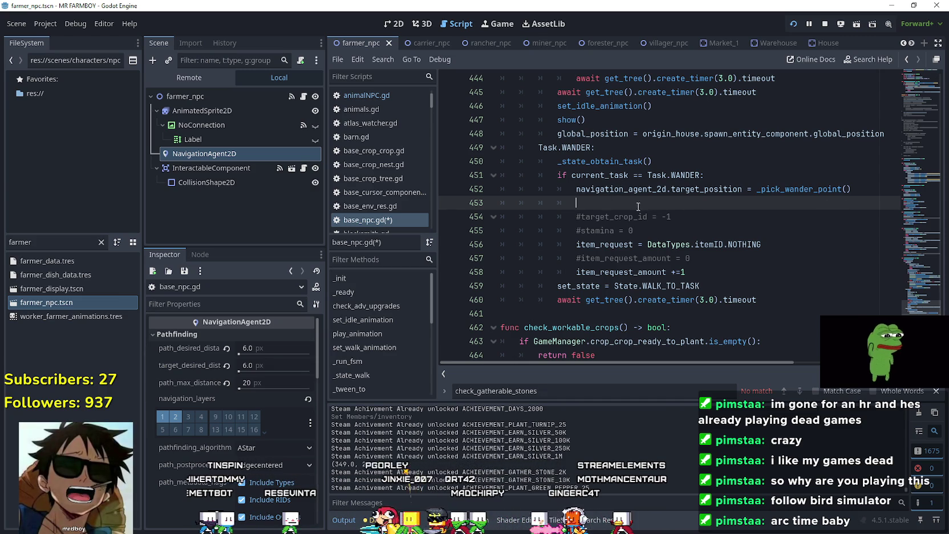
Step: Write the condition 'if !navigation_agent_2d.is_target_reachable():' on line 453
{"action": "type", "text": "if nav"}
{"action": "key", "text": "Return"}
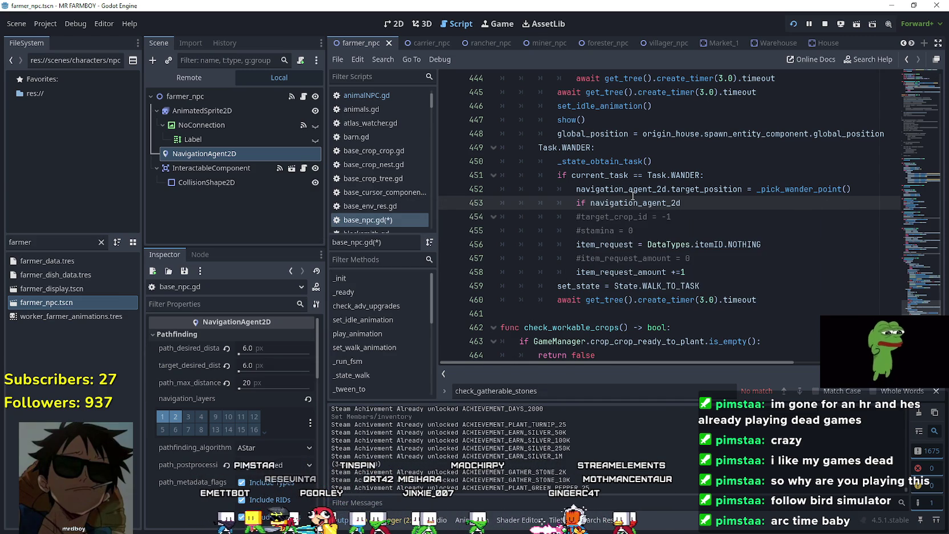
{"action": "type", "text": ".target"}
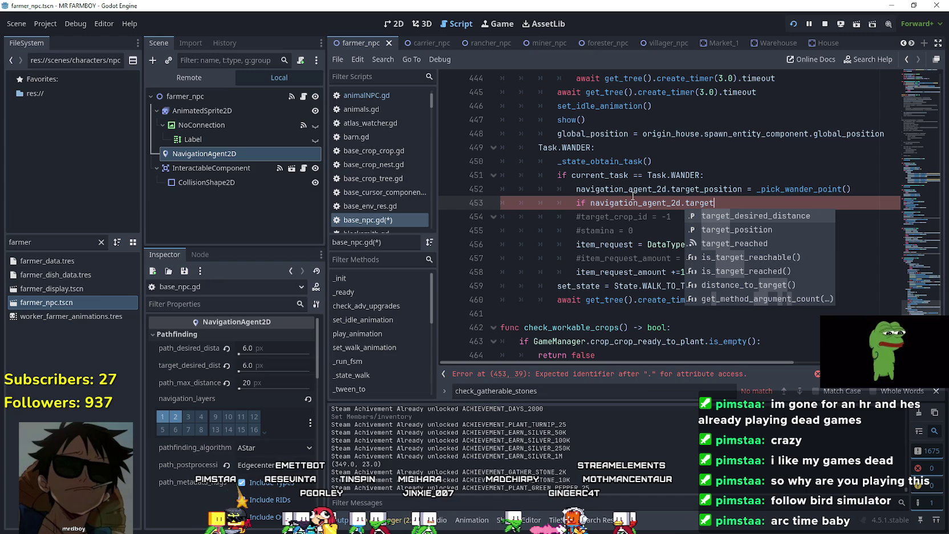
{"action": "key", "text": "Down"}
{"action": "key", "text": "Return"}
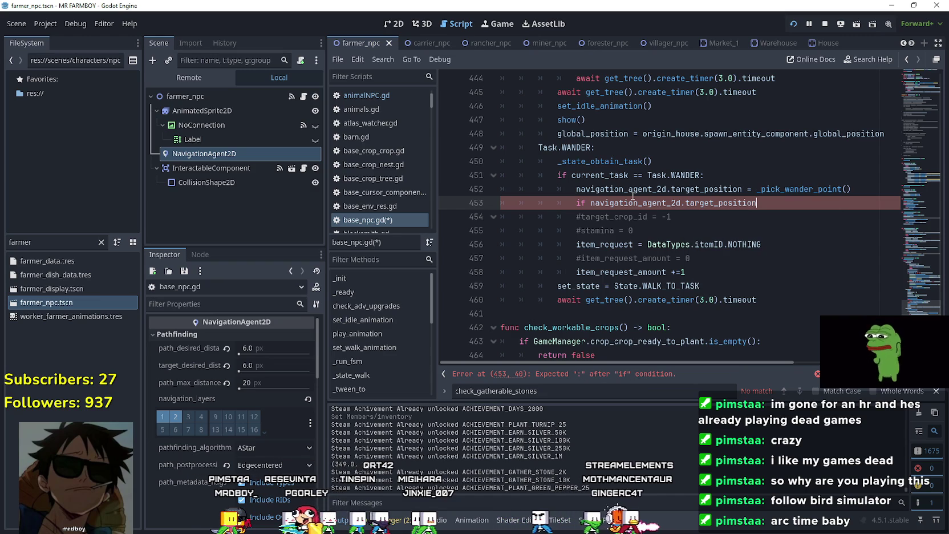
{"action": "type", "text": ".not"}
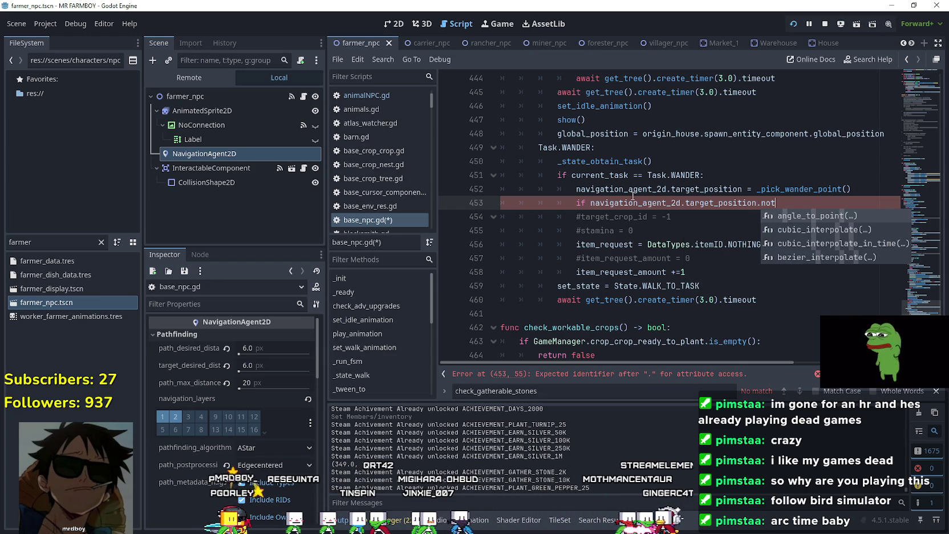
{"action": "key", "text": "BackSpace"}
{"action": "key", "text": "BackSpace"}
{"action": "key", "text": "BackSpace"}
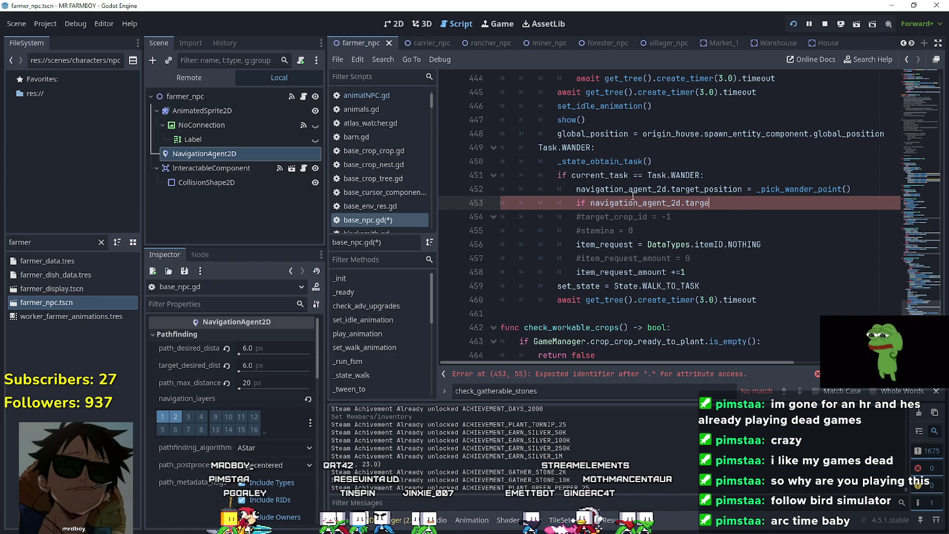
{"action": "type", "text": "each"}
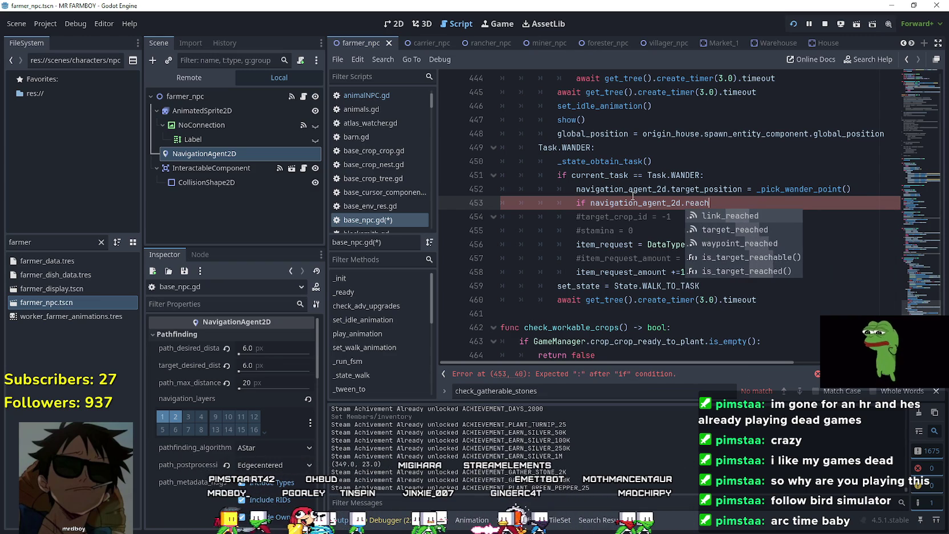
{"action": "key", "text": "Down"}
{"action": "key", "text": "Down"}
{"action": "key", "text": "Down"}
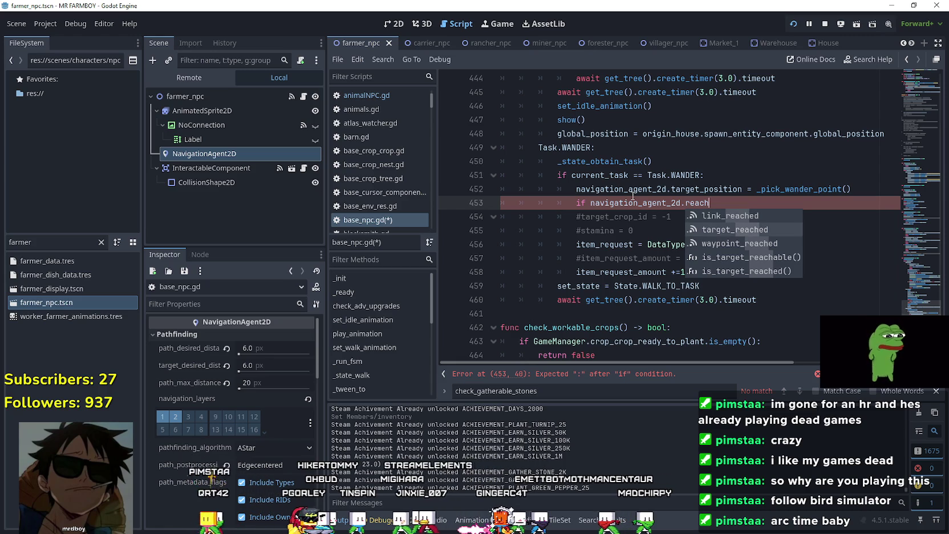
{"action": "key", "text": "Return"}
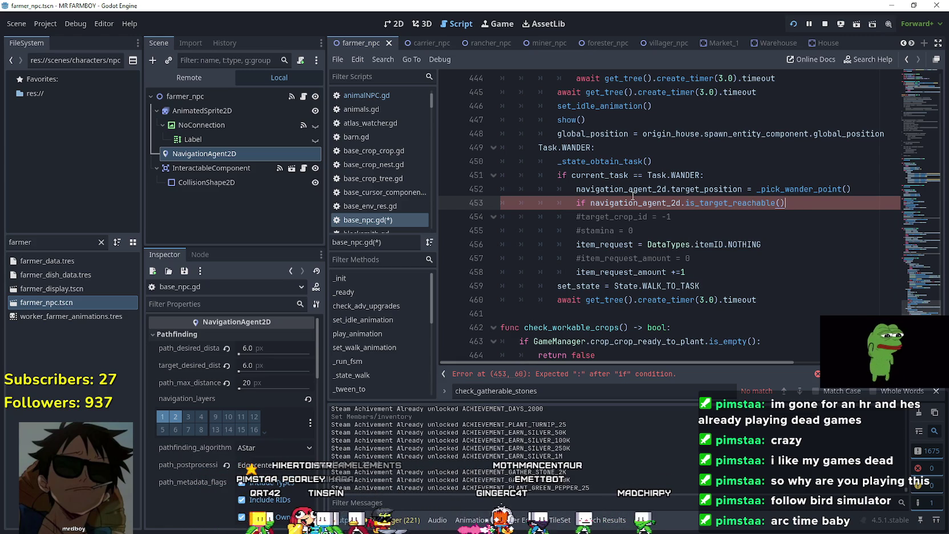
{"action": "type", "text": ":"}
{"action": "key", "text": "Return"}
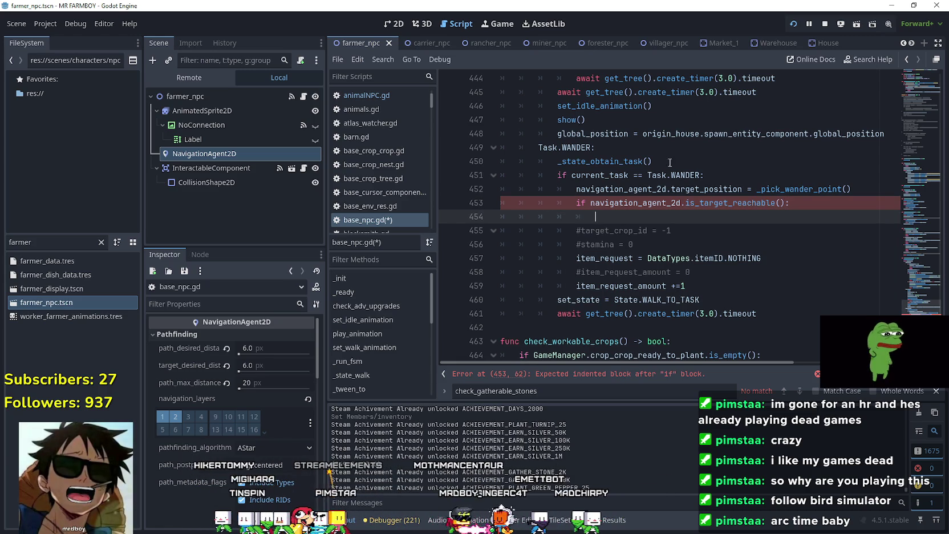
{"action": "left_click", "coordinate": [590, 203]}
{"action": "type", "text": "!"}
Step: Fill line 454 with set_state = State.WALK_TO_TASK, copied from line 460
{"action": "left_click", "coordinate": [691, 175]}
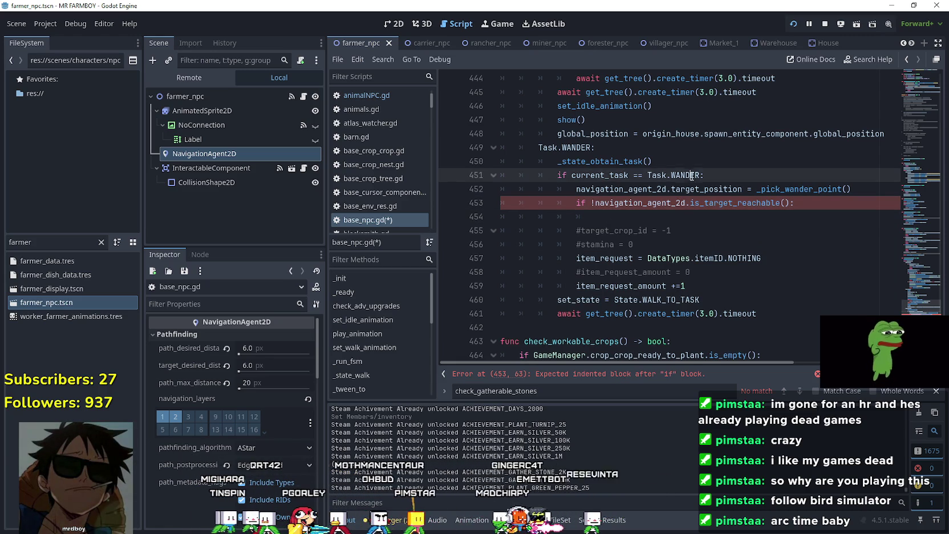
{"action": "left_click", "coordinate": [593, 297]}
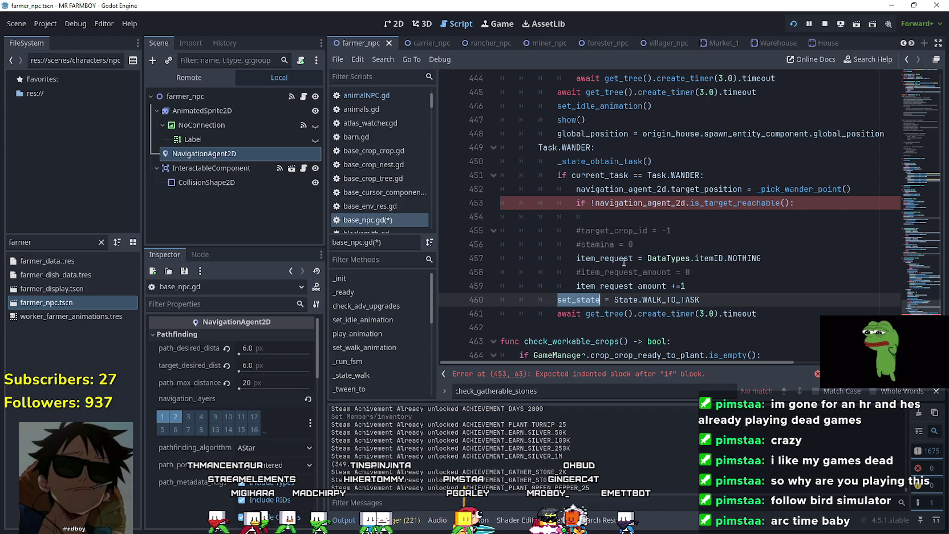
{"action": "left_click", "coordinate": [654, 206]}
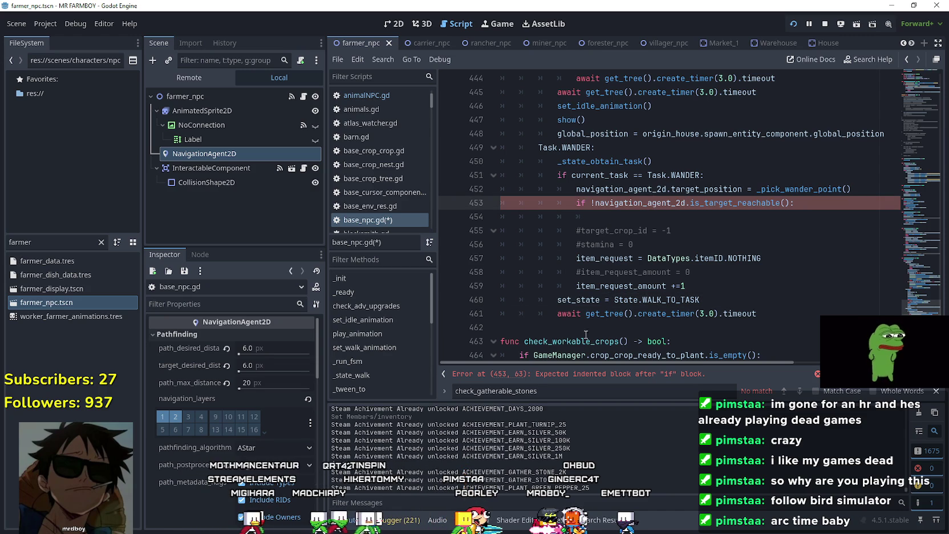
{"action": "double_click", "coordinate": [588, 300]}
{"action": "left_click", "coordinate": [667, 217]}
{"action": "key", "text": "ctrl+v"}
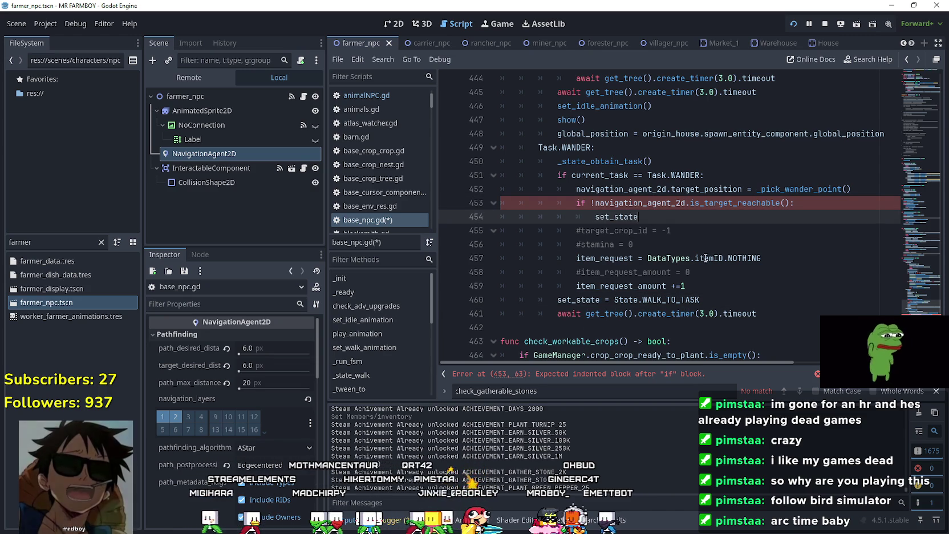
{"action": "left_click_drag", "start_coordinate": [558, 299], "coordinate": [639, 299]}
{"action": "key", "text": "ctrl+c"}
{"action": "left_click", "coordinate": [707, 217]}
{"action": "key", "text": "ctrl+v"}
{"action": "double_click", "coordinate": [736, 217]}
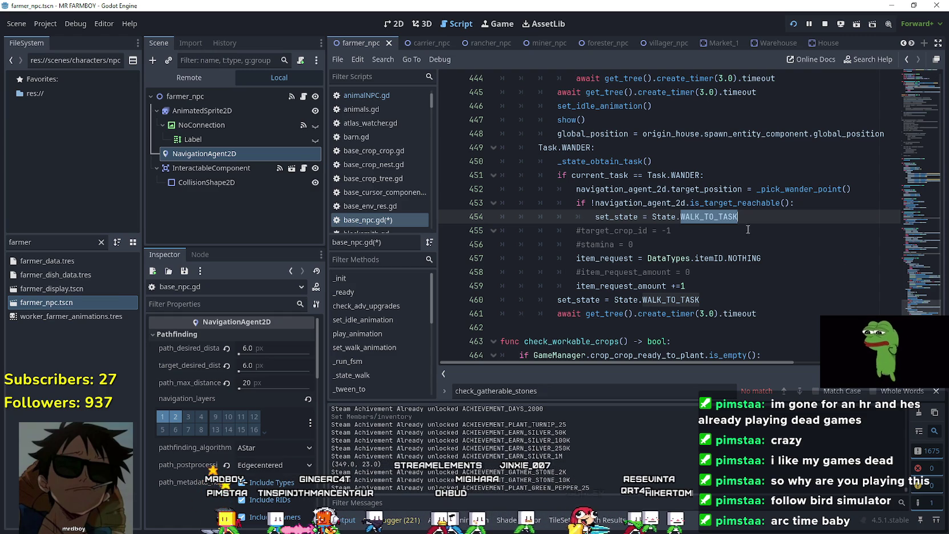
{"action": "mouse_move", "coordinate": [912, 313]}
{"action": "left_mouse_down"}
{"action": "mouse_move", "coordinate": [895, 134]}
{"action": "mouse_move", "coordinate": [896, 142]}
{"action": "left_mouse_up"}
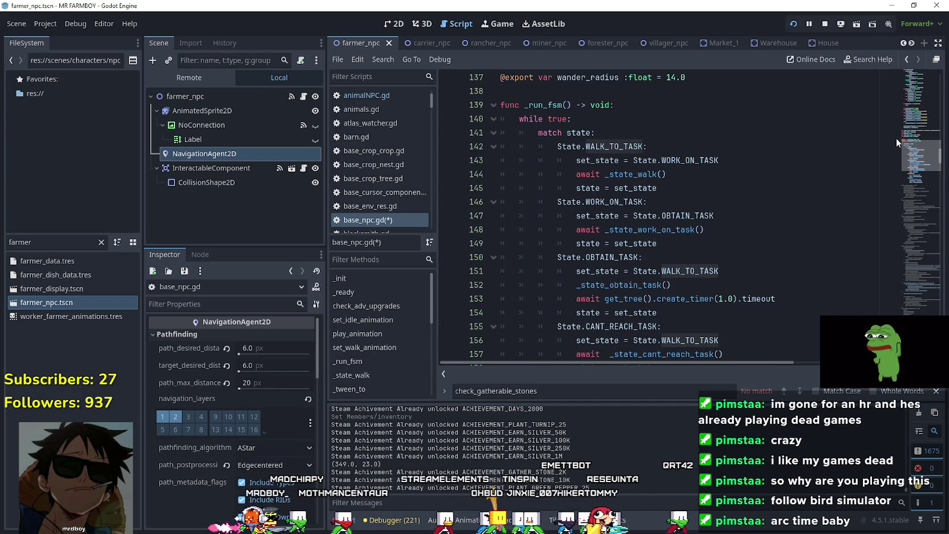
Step: Copy OBTAIN_TASK from line 150 over WALK_TO_TASK on line 454, then select lines 453–454
{"action": "double_click", "coordinate": [612, 257]}
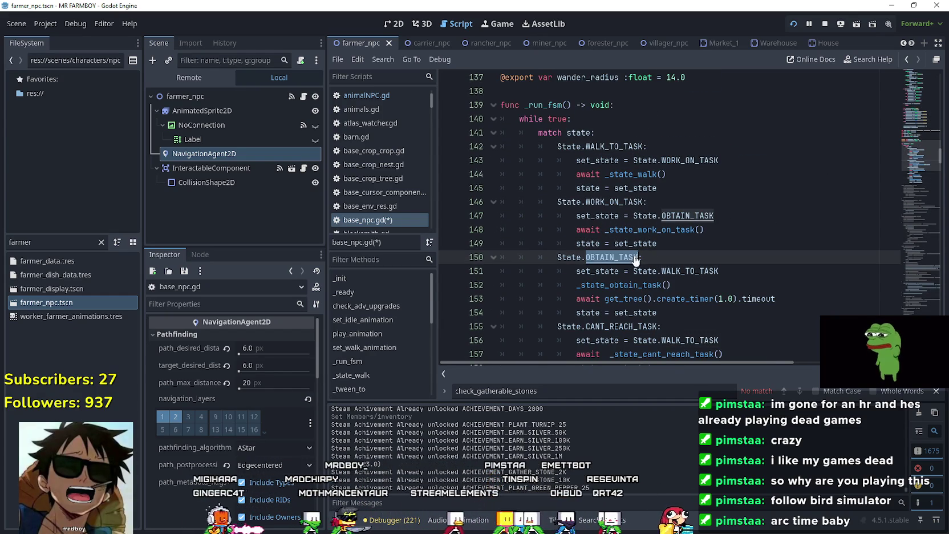
{"action": "scroll", "coordinate": [922, 152], "scroll_direction": "down", "scroll_amount": 2}
{"action": "left_click_drag", "start_coordinate": [931, 281], "coordinate": [923, 276]}
{"action": "scroll", "coordinate": [720, 231], "scroll_direction": "down", "scroll_amount": 10}
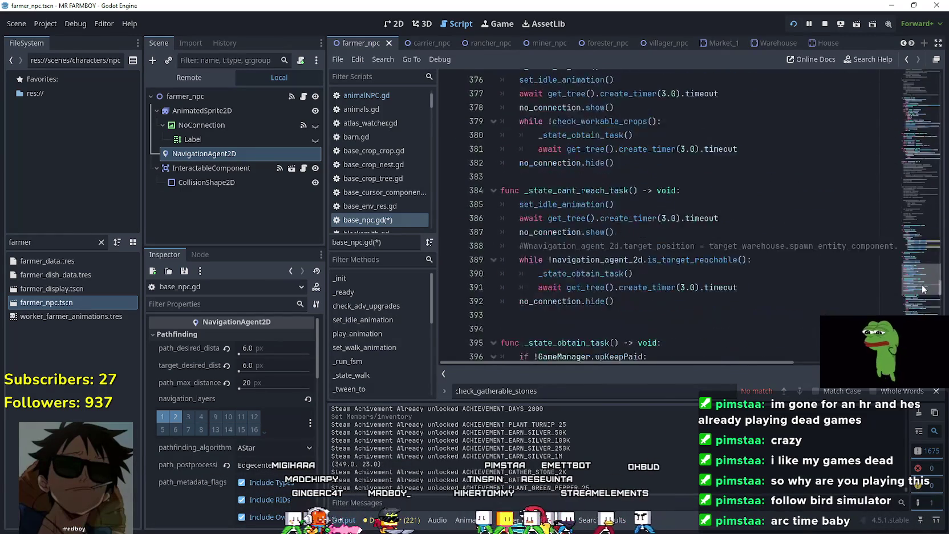
{"action": "scroll", "coordinate": [721, 231], "scroll_direction": "down", "scroll_amount": 8}
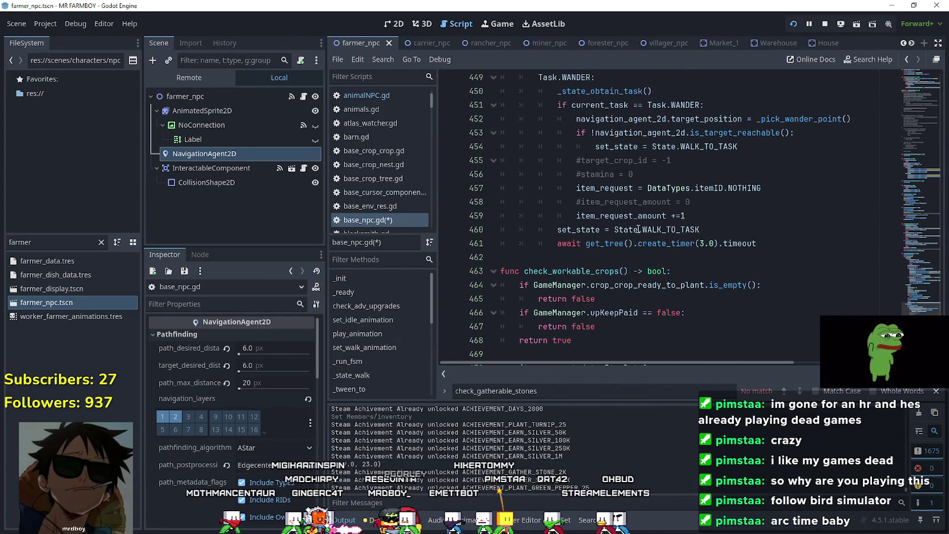
{"action": "double_click", "coordinate": [652, 229]}
{"action": "left_click", "coordinate": [719, 147]}
{"action": "type", "text": "OBTAIN"}
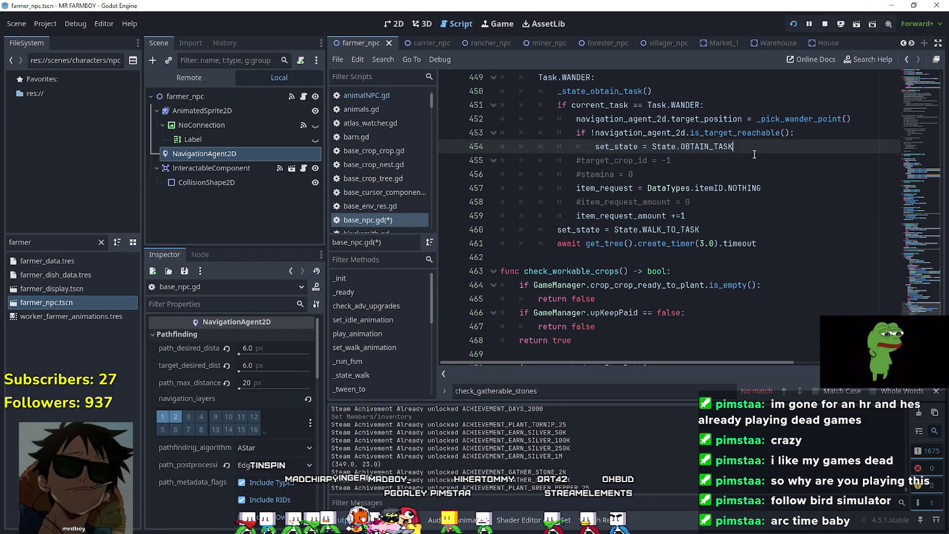
{"action": "key", "text": "shift+Home"}
{"action": "key", "text": "shift+Up"}
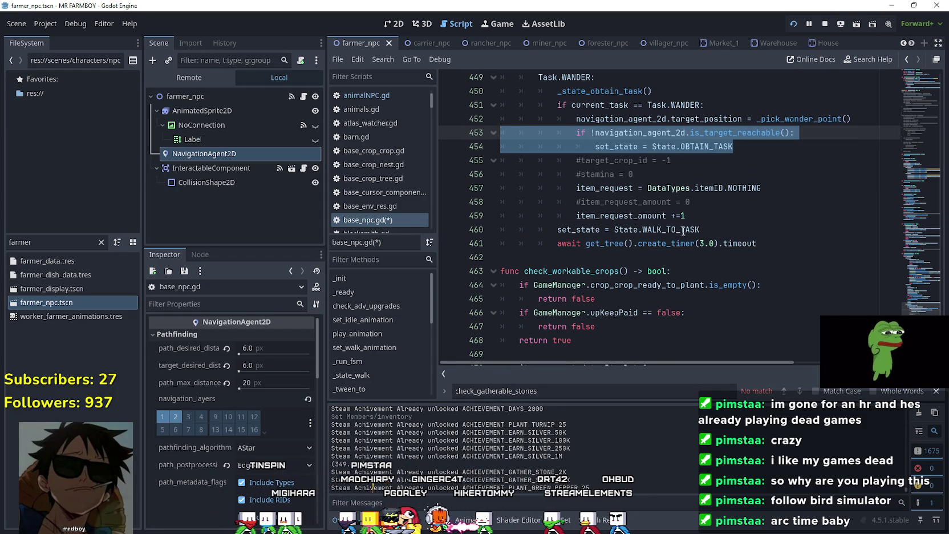
{"action": "scroll", "coordinate": [629, 229], "scroll_direction": "up", "scroll_amount": 1}
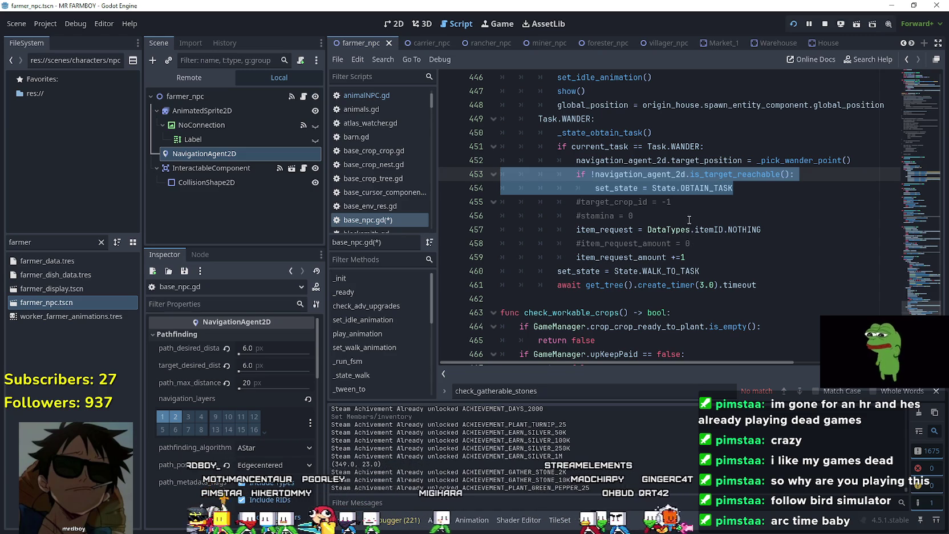
Step: Move the reachability check to just after item_request_amount +=1 and dedent it one level
{"action": "key", "text": "BackSpace"}
{"action": "left_click", "coordinate": [721, 240]}
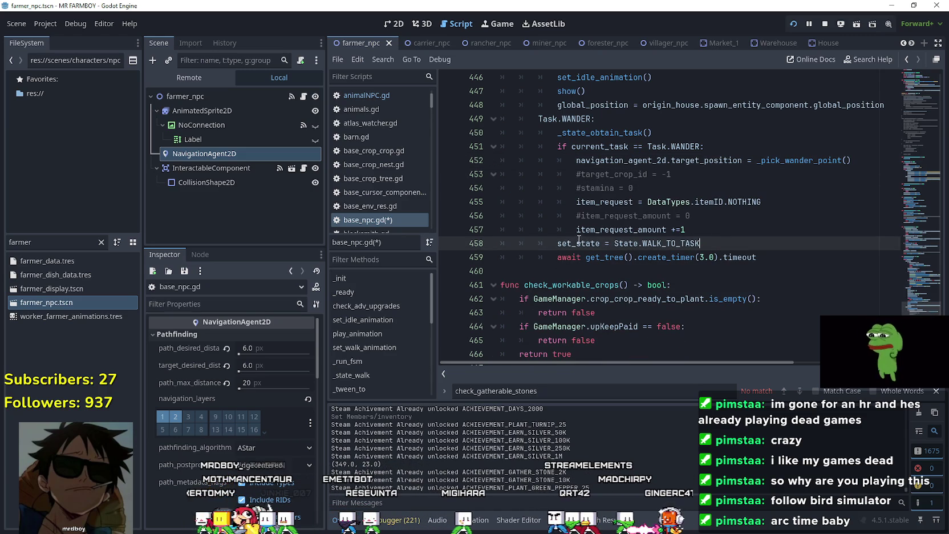
{"action": "key", "text": "Up"}
{"action": "key", "text": "Return"}
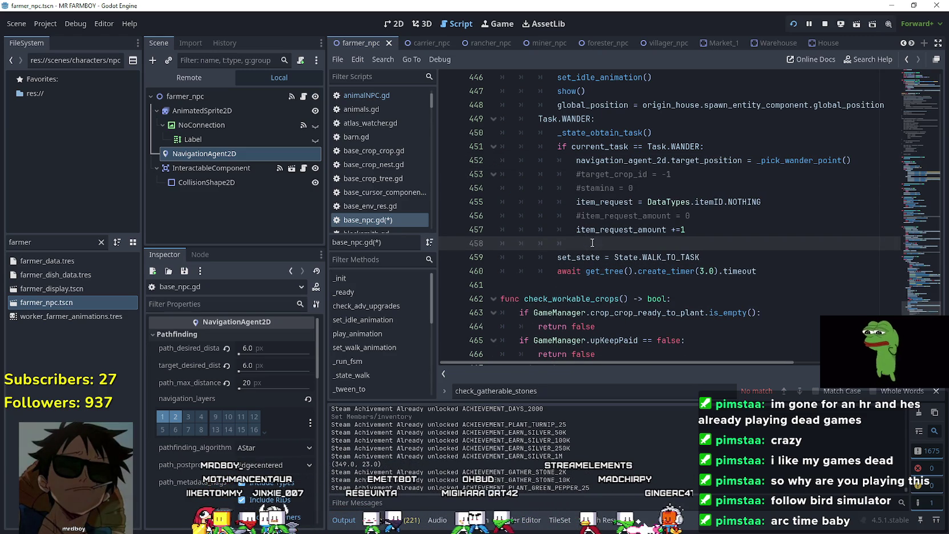
{"action": "key", "text": "ctrl+v"}
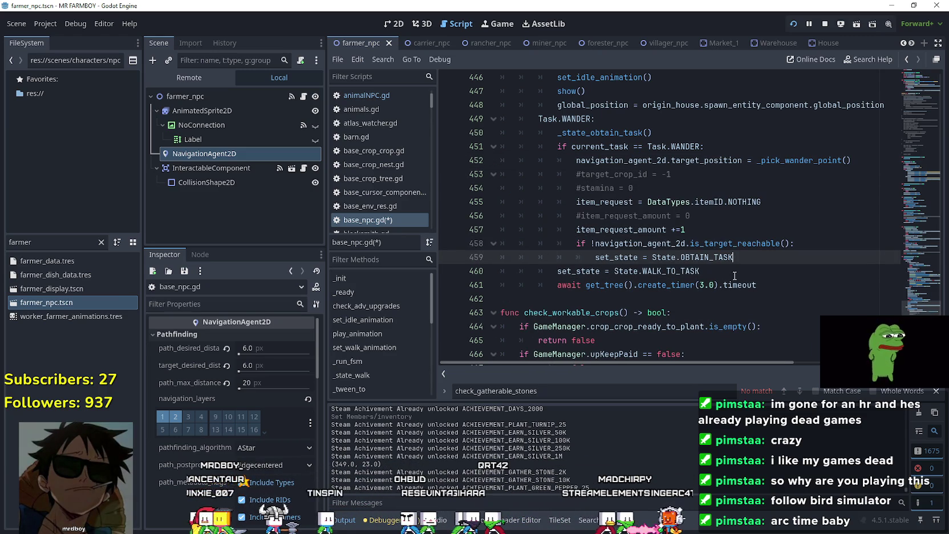
{"action": "key", "text": "Return"}
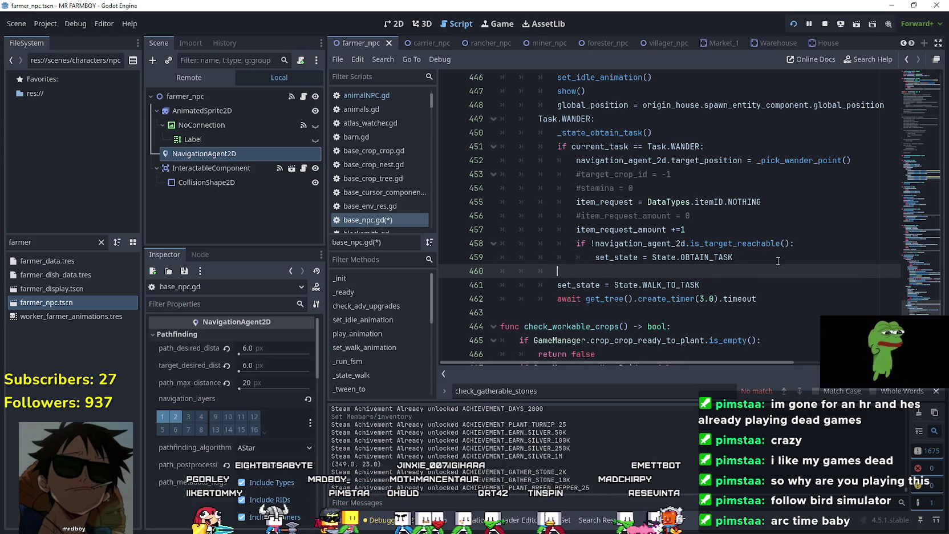
{"action": "key", "text": "BackSpace"}
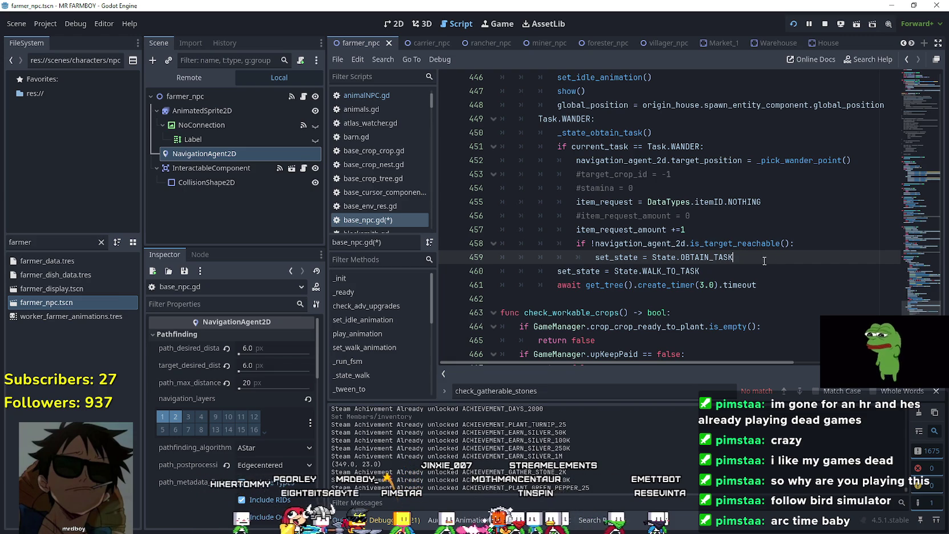
{"action": "left_click_drag", "start_coordinate": [645, 254], "coordinate": [474, 245]}
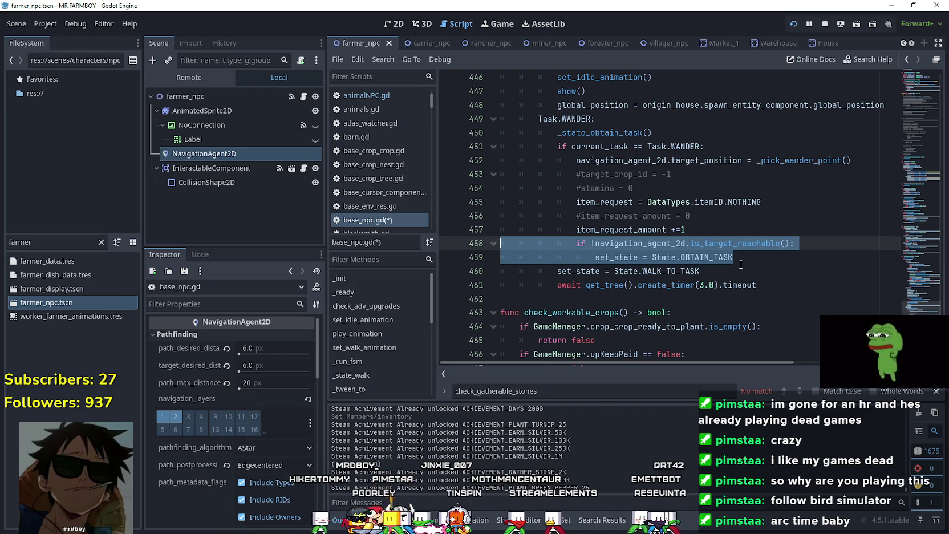
{"action": "key", "text": "shift+Tab"}
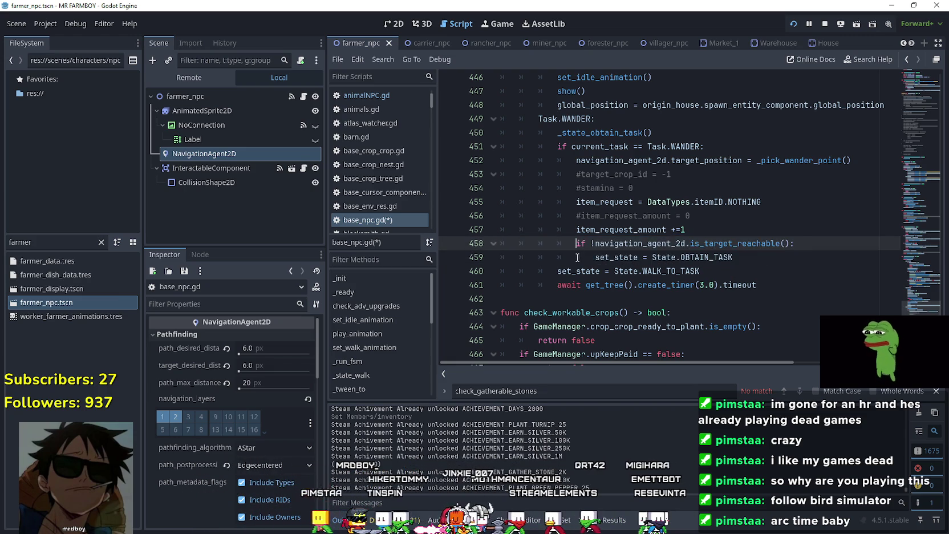
{"action": "key", "text": "Down"}
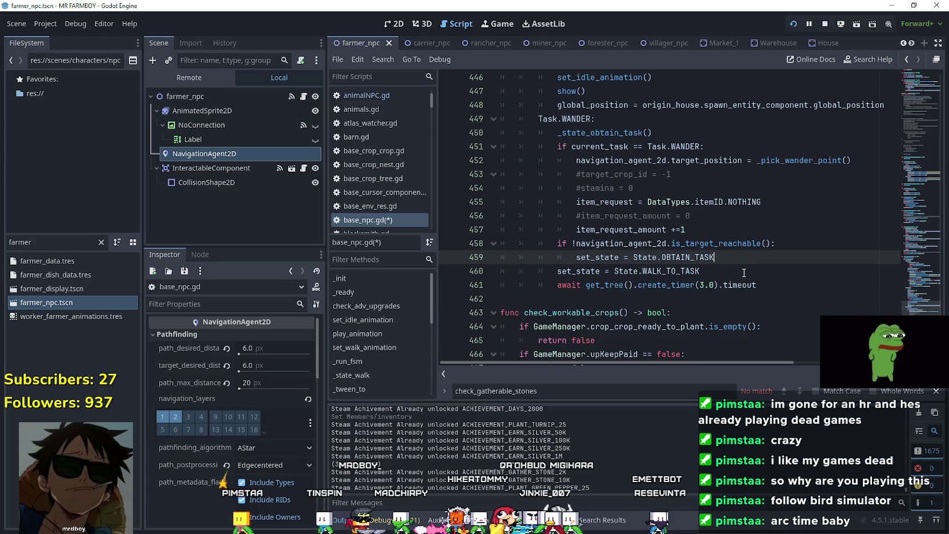
Step: Add an else branch with the WALK_TO_TASK assignment indented under it, and save the script
{"action": "key", "text": "Return"}
{"action": "key", "text": "BackSpace"}
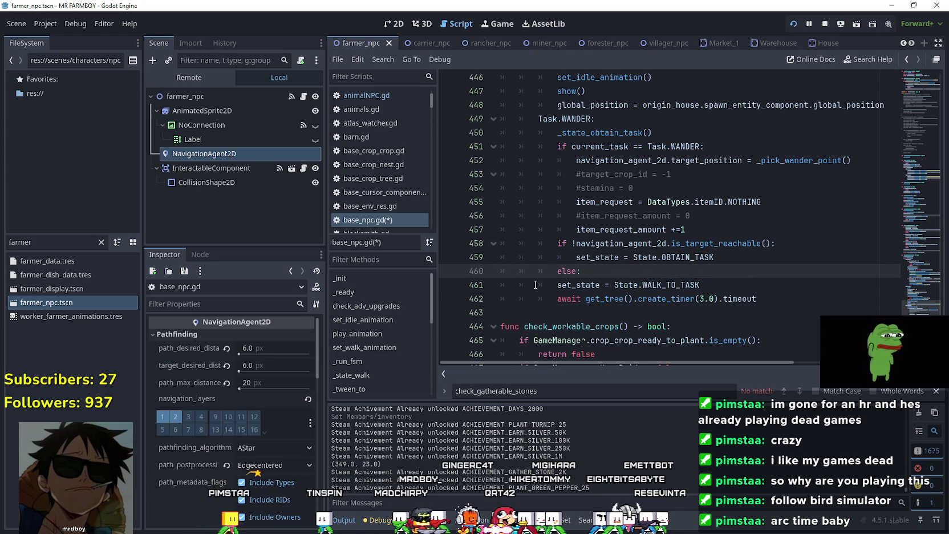
{"action": "left_click", "coordinate": [535, 284]}
{"action": "key", "text": "Tab"}
{"action": "left_click", "coordinate": [624, 269]}
{"action": "key", "text": "ctrl+s"}
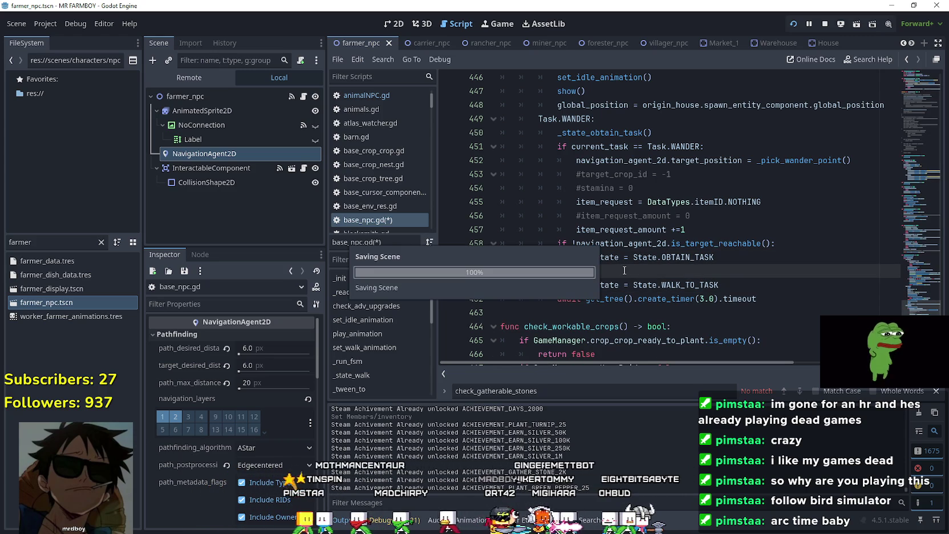
{"action": "left_click", "coordinate": [757, 264]}
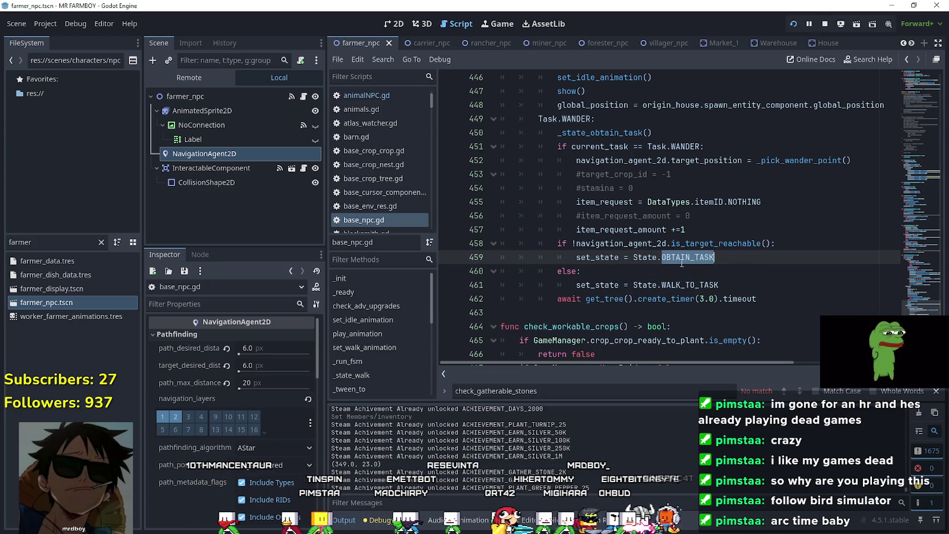
{"action": "left_click", "coordinate": [684, 285]}
{"action": "left_click", "coordinate": [689, 273]}
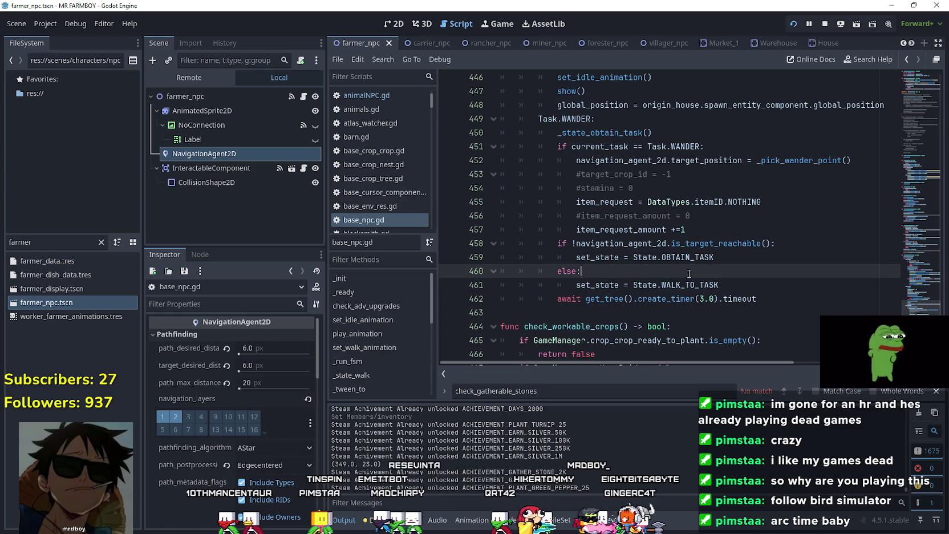
Step: Stop the game, relaunch it with F5, and bring up the Select Save Game list
{"action": "left_click", "coordinate": [826, 26]}
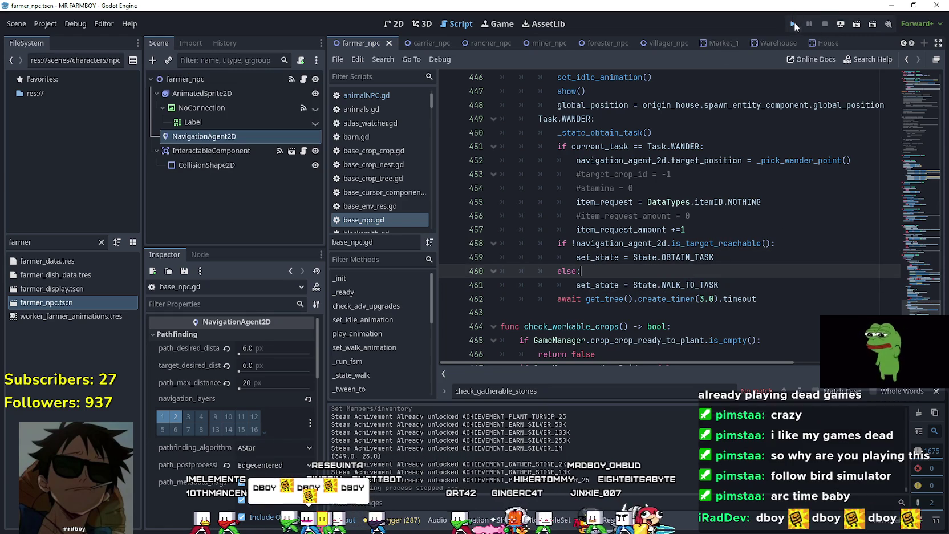
{"action": "key", "text": "F5"}
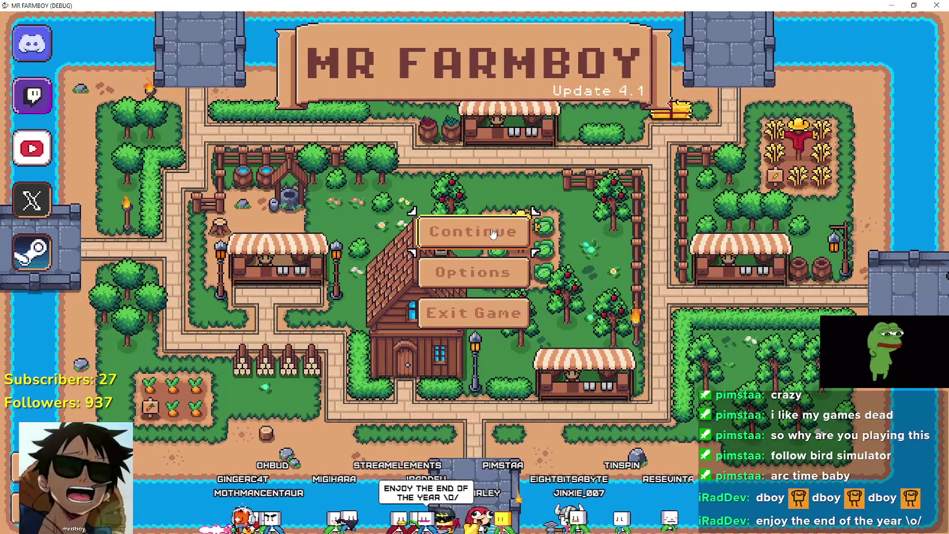
{"action": "left_click", "coordinate": [490, 234]}
Step: Load Save 1, zoom out over the village farm plots, and switch back to Godot
{"action": "scroll", "coordinate": [525, 260], "scroll_direction": "down", "scroll_amount": 1}
{"action": "scroll", "coordinate": [525, 259], "scroll_direction": "up", "scroll_amount": 1}
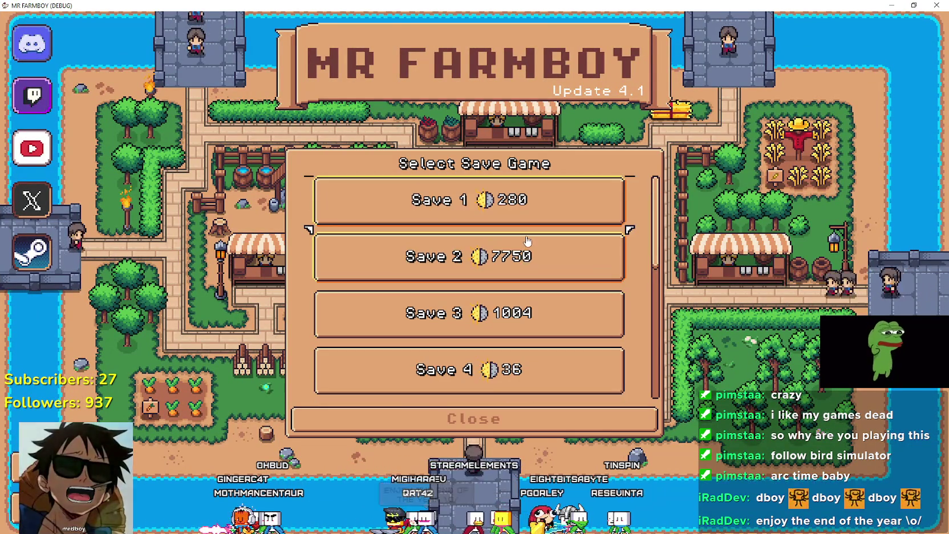
{"action": "left_click", "coordinate": [526, 263]}
{"action": "left_click", "coordinate": [479, 194]}
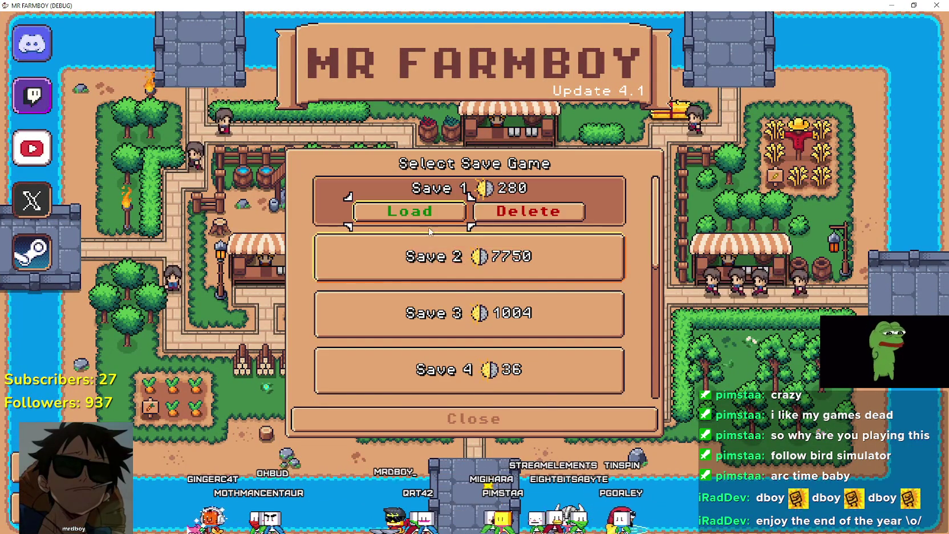
{"action": "left_click", "coordinate": [409, 210]}
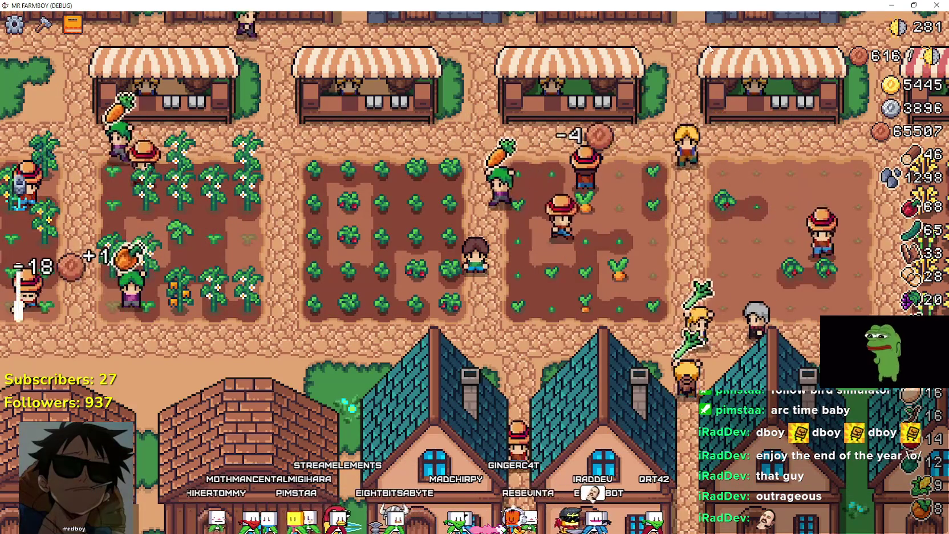
{"action": "scroll", "coordinate": [579, 287], "scroll_direction": "down", "scroll_amount": 2}
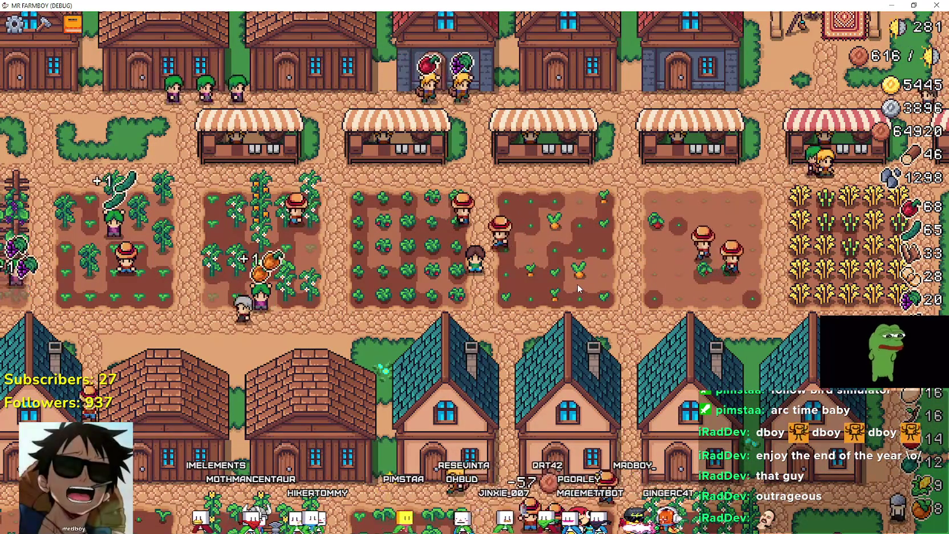
{"action": "scroll", "coordinate": [577, 286], "scroll_direction": "down", "scroll_amount": 2}
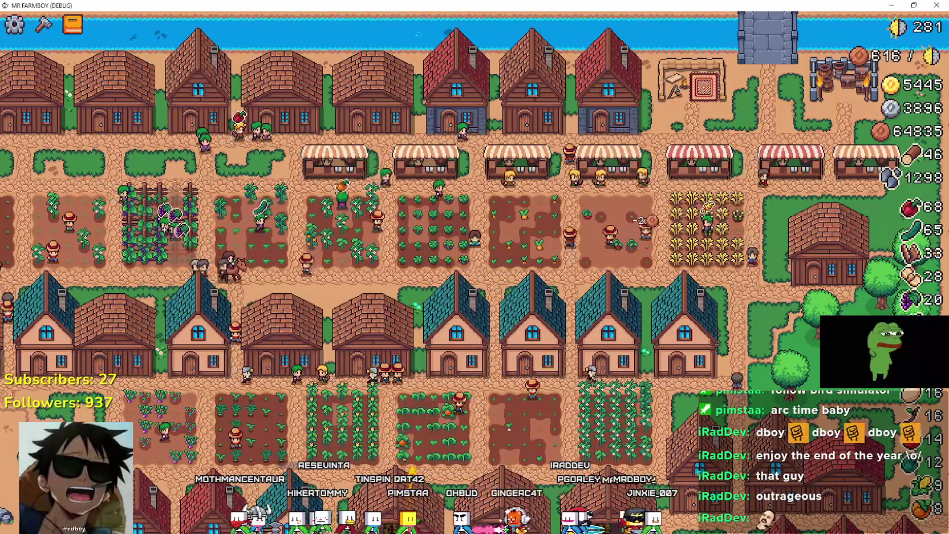
{"action": "key", "text": "alt+Tab"}
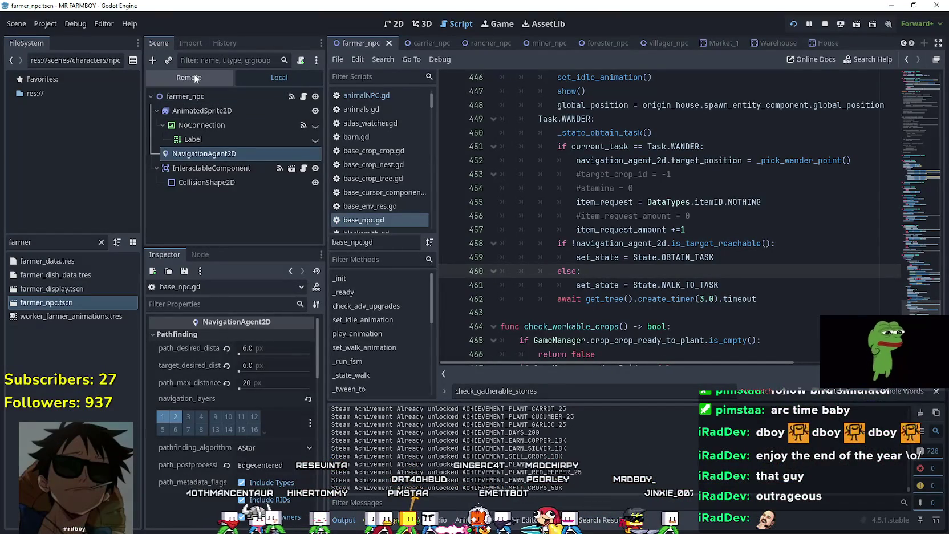
Step: In the Remote tree, set InventoryManager's inventory key 57 to 500, then return to the game
{"action": "left_click", "coordinate": [197, 77]}
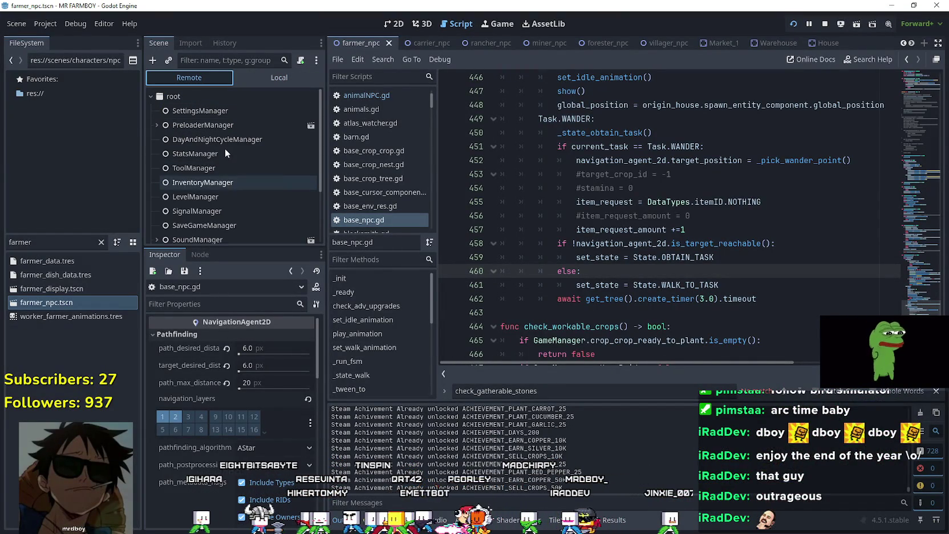
{"action": "left_click", "coordinate": [202, 182]}
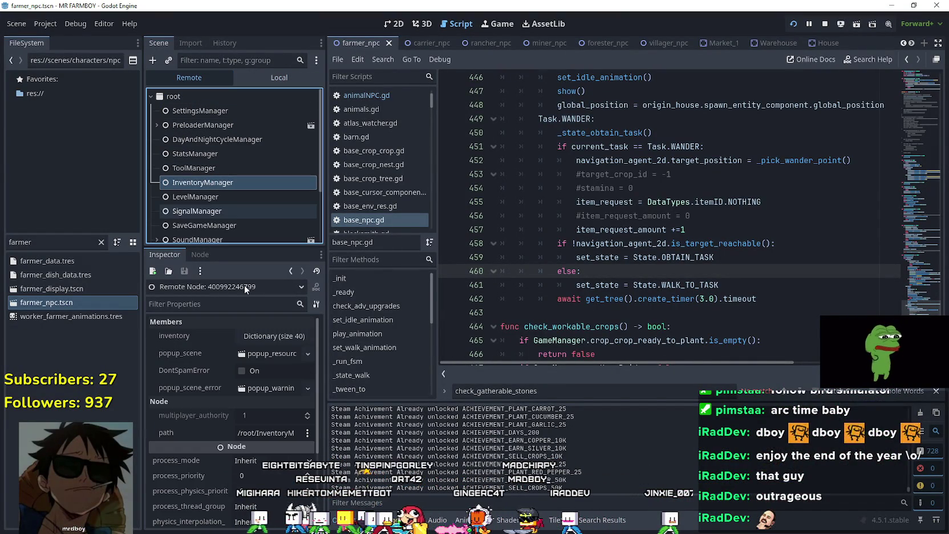
{"action": "left_click", "coordinate": [278, 335]}
{"action": "scroll", "coordinate": [235, 446], "scroll_direction": "down", "scroll_amount": 5}
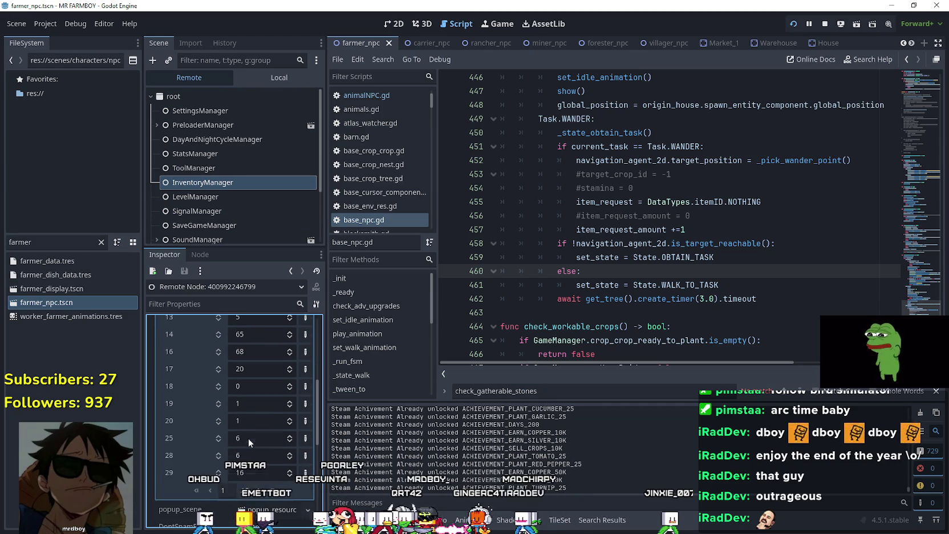
{"action": "scroll", "coordinate": [260, 465], "scroll_direction": "down", "scroll_amount": 5}
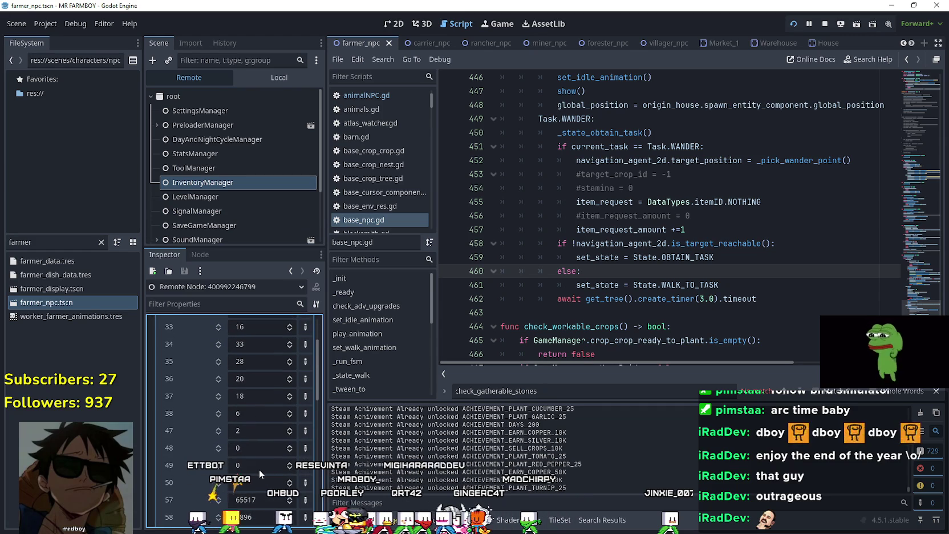
{"action": "key", "text": "alt+Tab"}
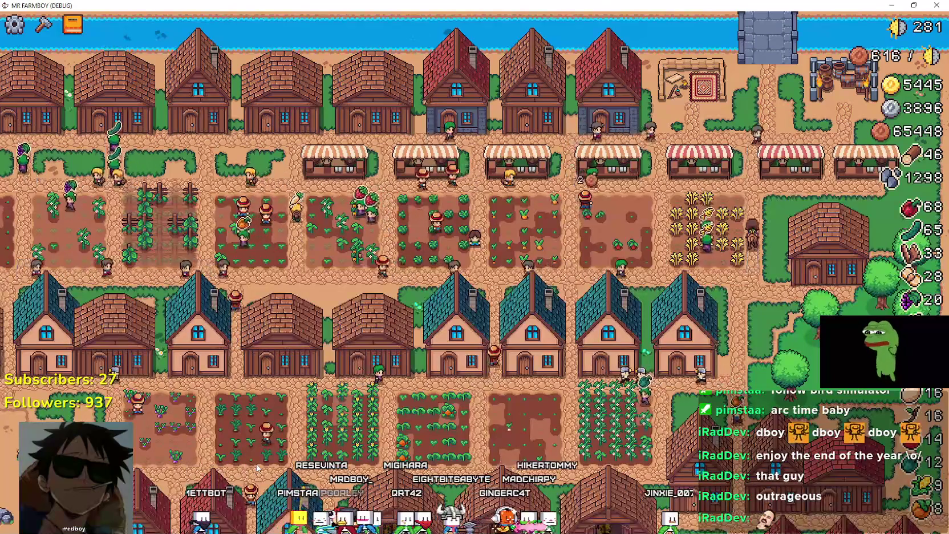
{"action": "key", "text": "alt+Tab"}
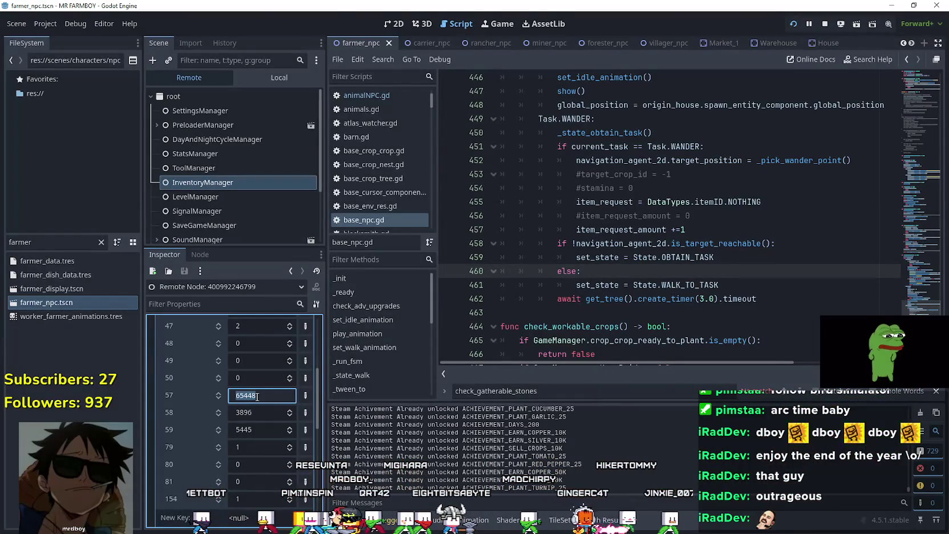
{"action": "type", "text": "467"}
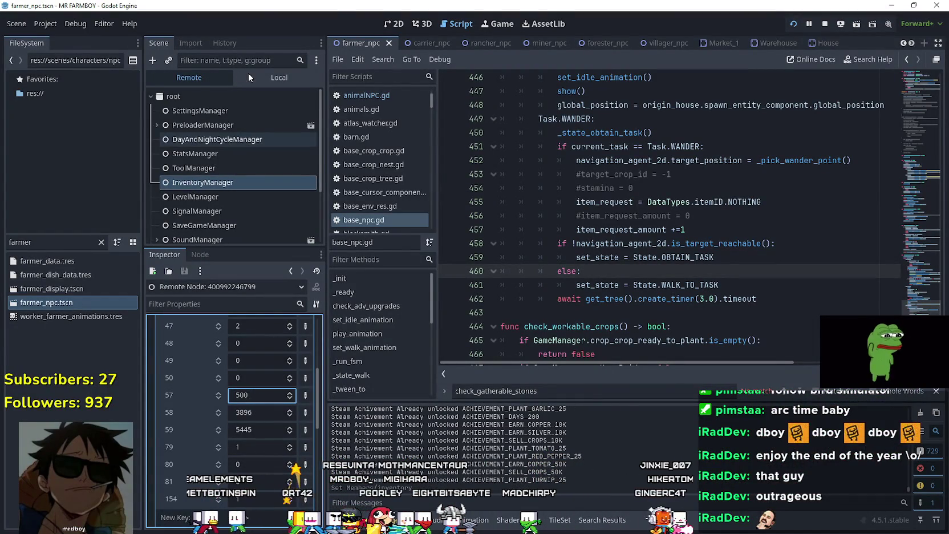
{"action": "left_click", "coordinate": [245, 74]}
{"action": "key", "text": "alt+Tab"}
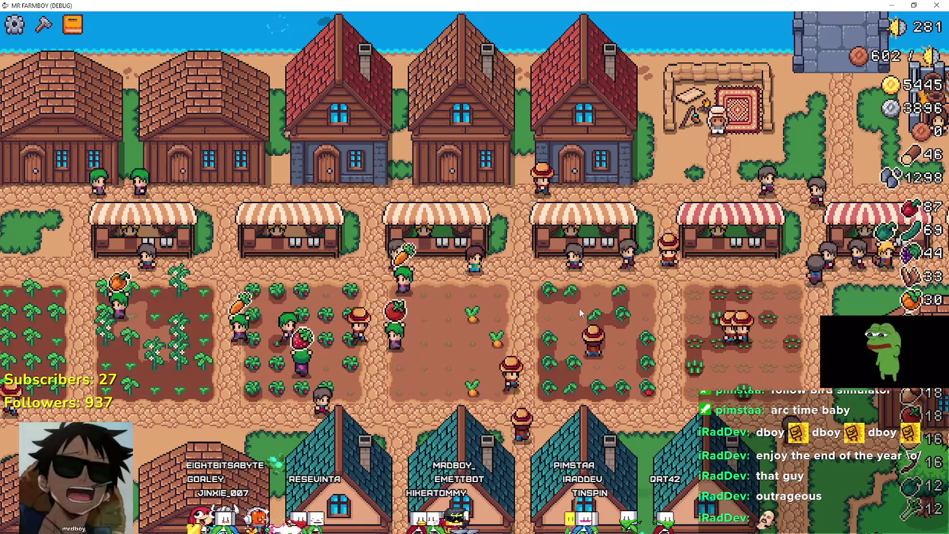
{"action": "key", "text": "Left"}
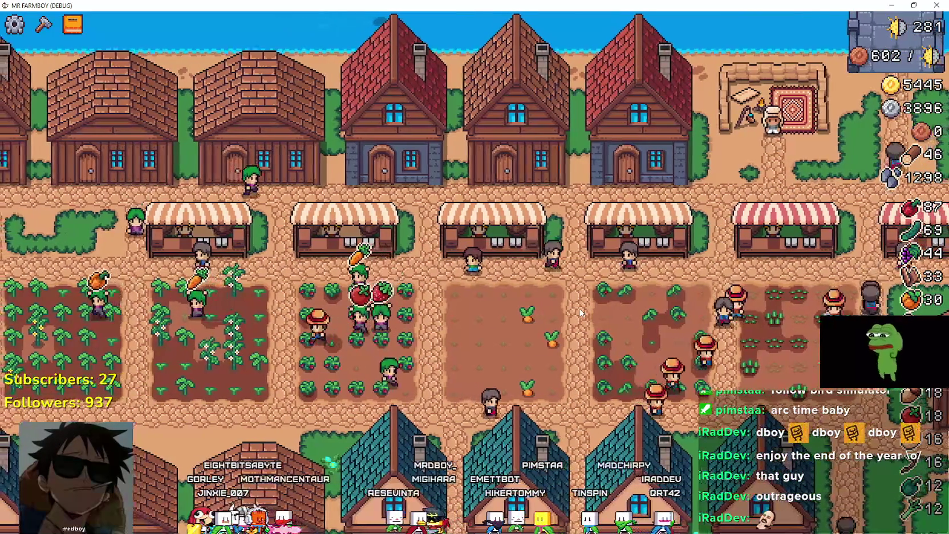
{"action": "key", "text": "Right"}
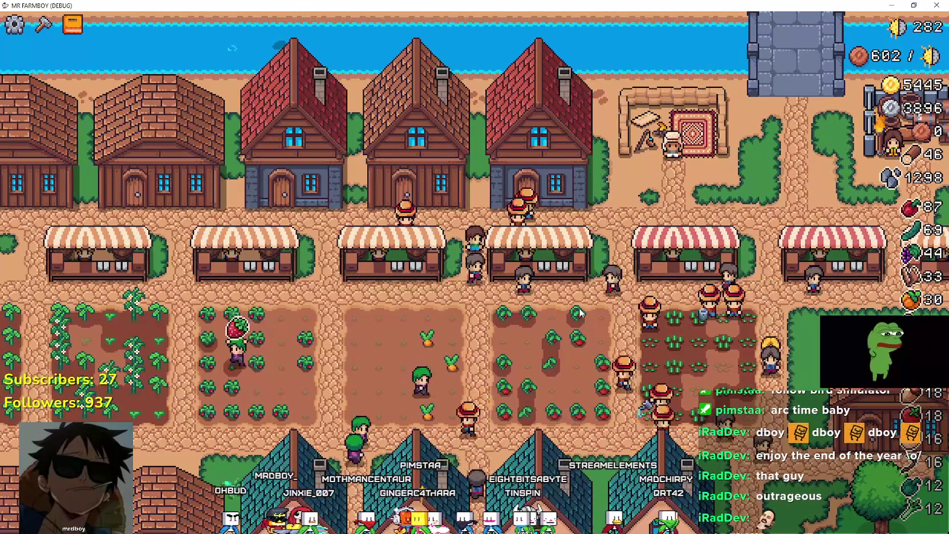
{"action": "scroll", "coordinate": [558, 237], "scroll_direction": "up", "scroll_amount": 2}
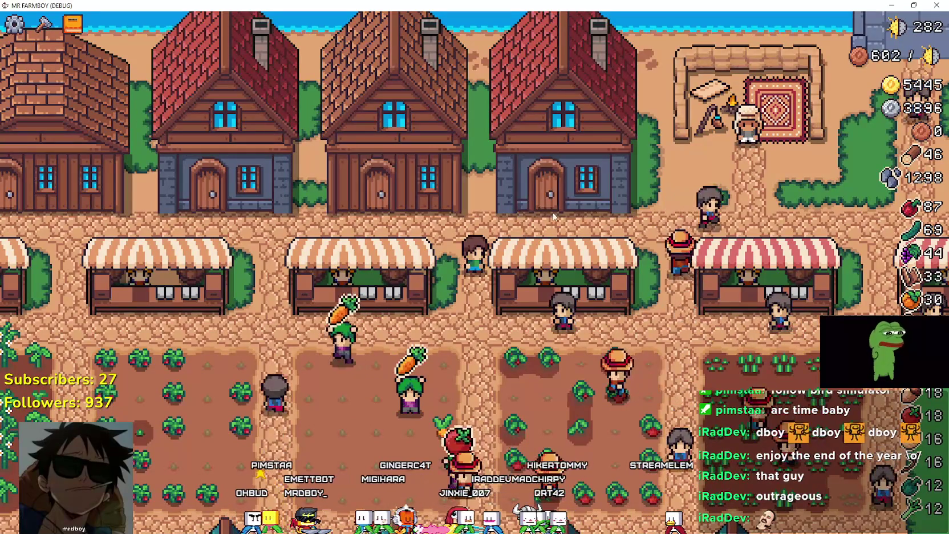
{"action": "scroll", "coordinate": [581, 228], "scroll_direction": "down", "scroll_amount": 2}
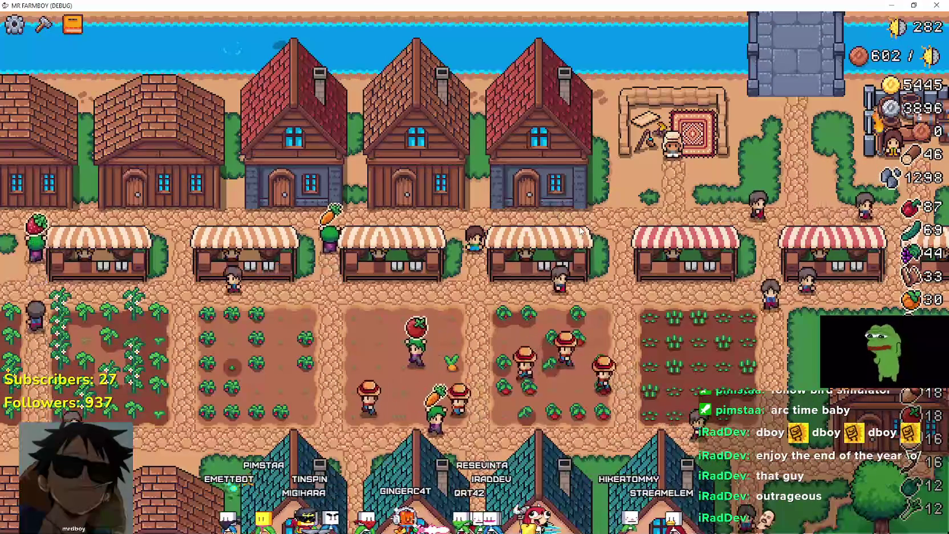
{"action": "scroll", "coordinate": [581, 230], "scroll_direction": "down", "scroll_amount": 3}
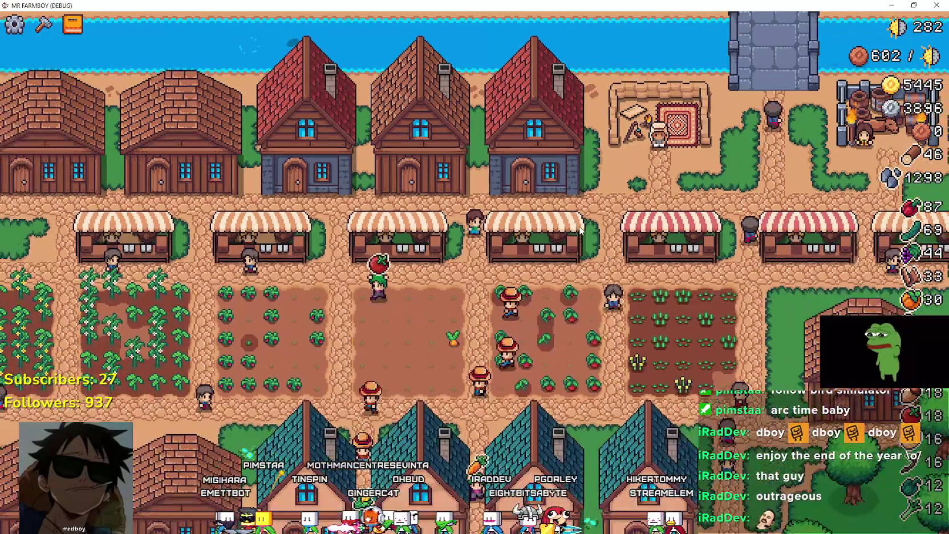
{"action": "scroll", "coordinate": [581, 230], "scroll_direction": "down", "scroll_amount": 4}
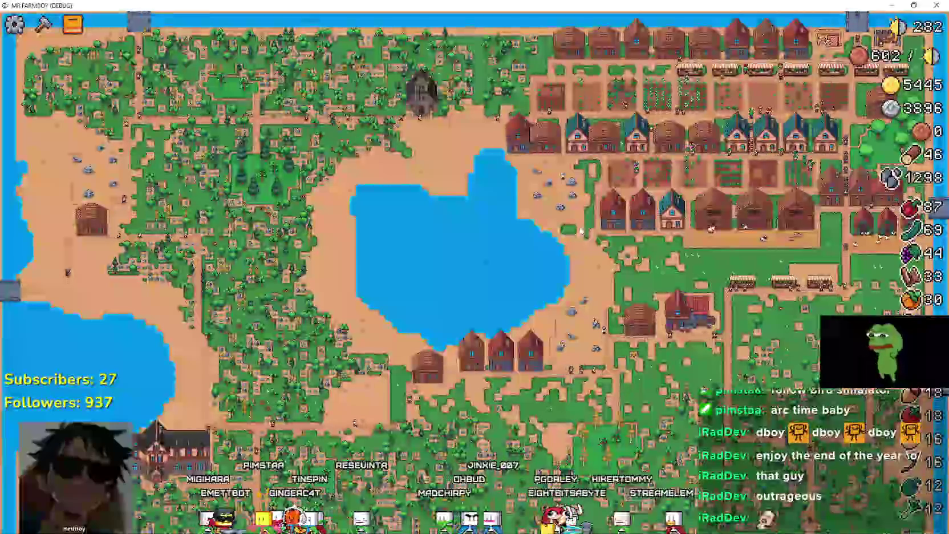
{"action": "scroll", "coordinate": [581, 230], "scroll_direction": "up", "scroll_amount": 6}
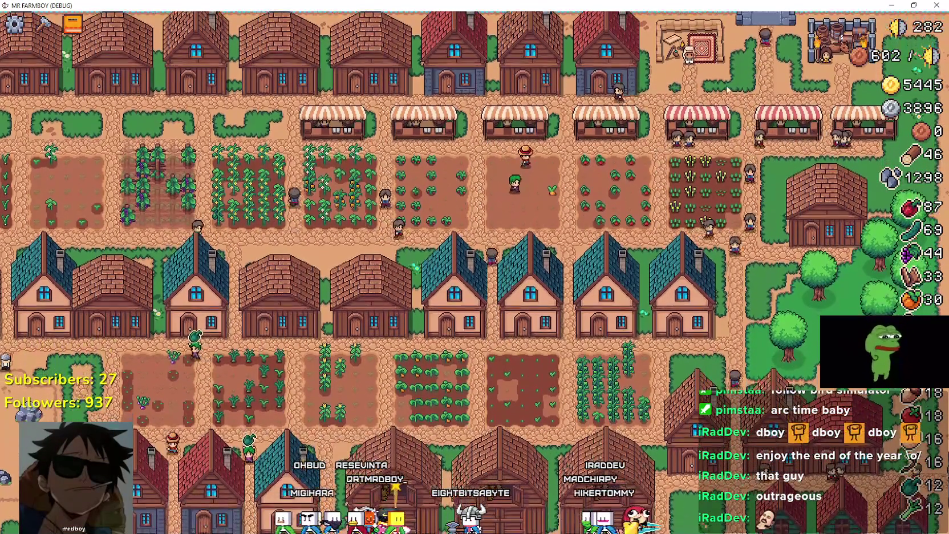
{"action": "mouse_move", "coordinate": [861, 56]}
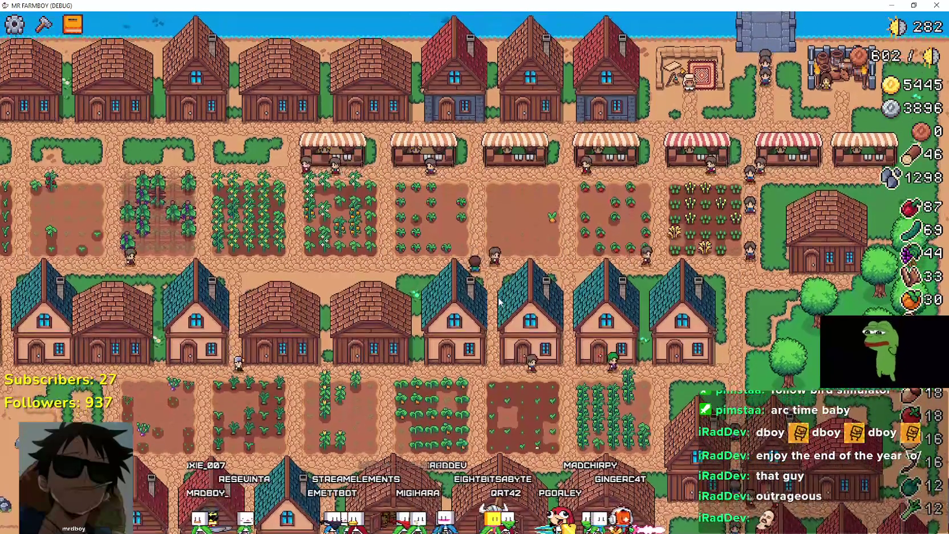
{"action": "scroll", "coordinate": [500, 296], "scroll_direction": "down", "scroll_amount": 5}
{"action": "scroll", "coordinate": [499, 296], "scroll_direction": "up", "scroll_amount": 5}
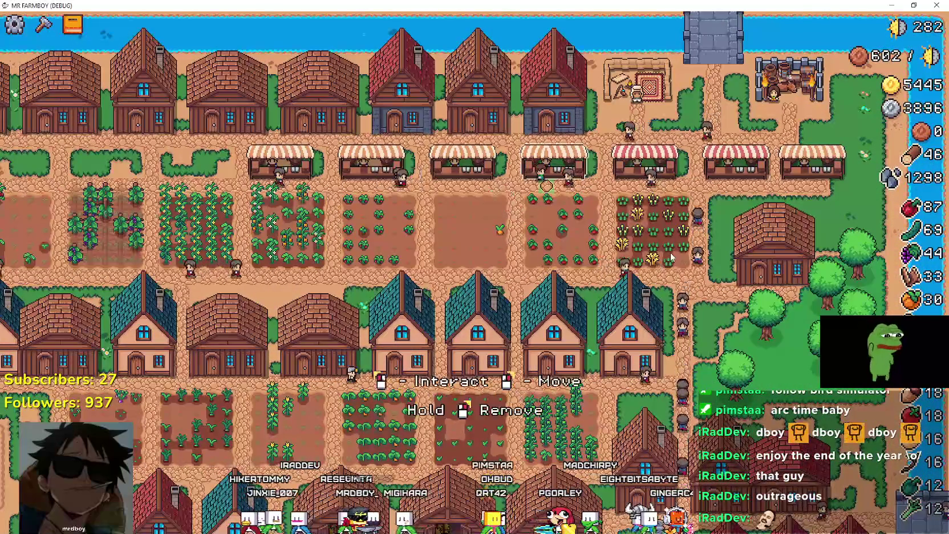
Step: Sell tomatoes, wheat, carrots, pumpkins and red pepper at the first market stall
{"action": "key", "text": "m"}
{"action": "left_click", "coordinate": [532, 228]}
{"action": "left_click", "coordinate": [489, 215]}
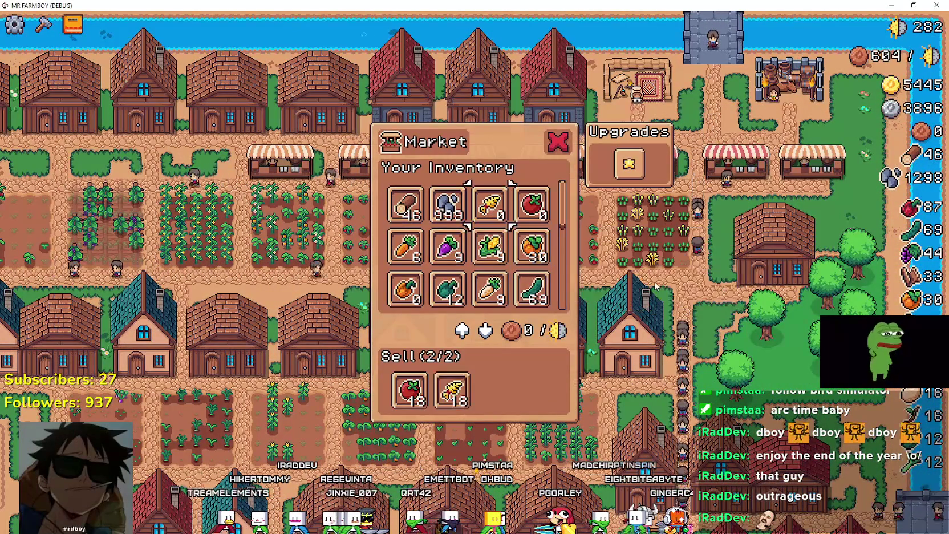
{"action": "left_click", "coordinate": [425, 260]}
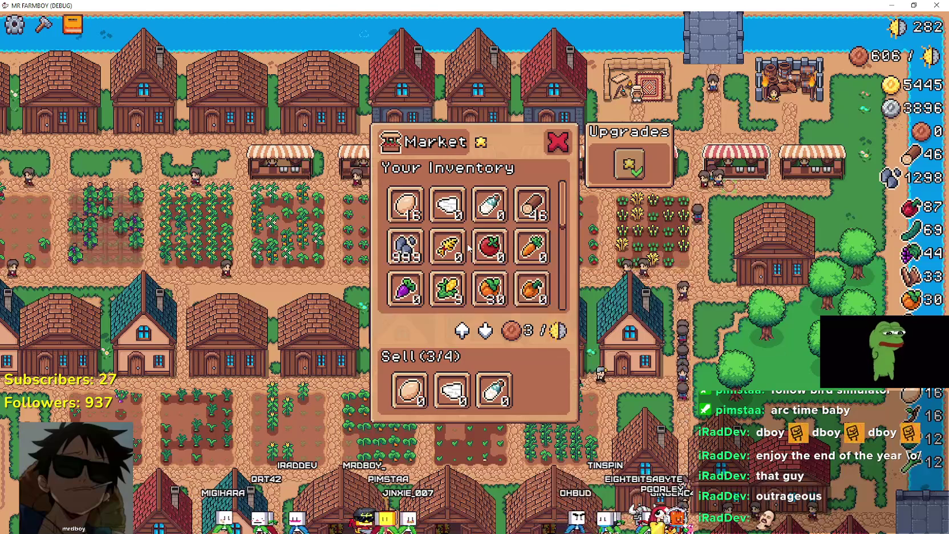
{"action": "left_click", "coordinate": [495, 287]}
{"action": "scroll", "coordinate": [536, 262], "scroll_direction": "down", "scroll_amount": 2}
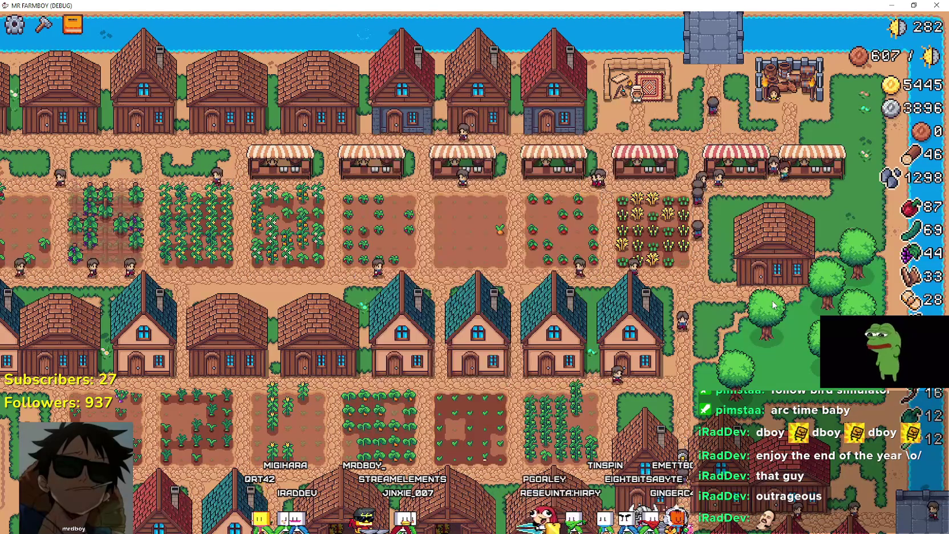
{"action": "scroll", "coordinate": [420, 254], "scroll_direction": "down", "scroll_amount": 1}
{"action": "left_click", "coordinate": [406, 234]}
{"action": "key", "text": "Escape"}
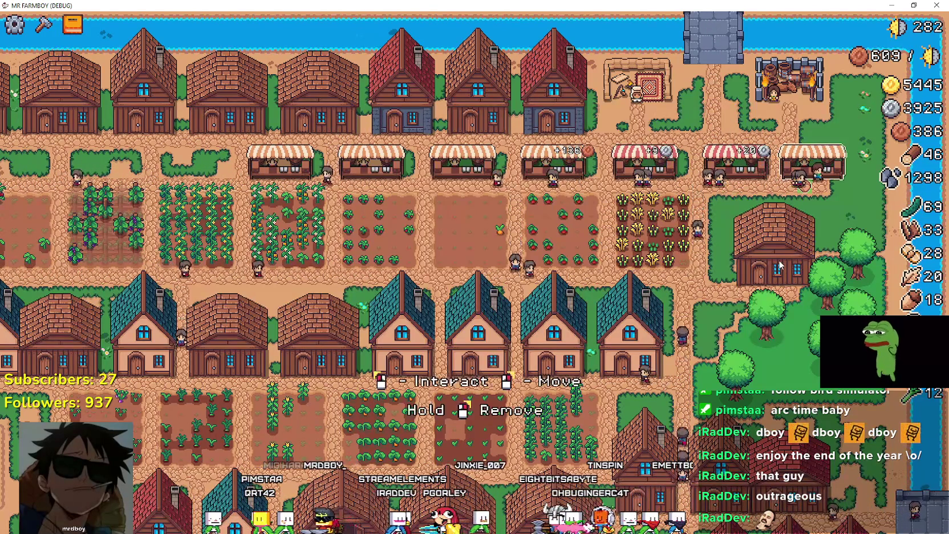
Step: Sell cucumber and garlic at the other market stalls
{"action": "left_click", "coordinate": [780, 265]}
{"action": "key", "text": "Escape"}
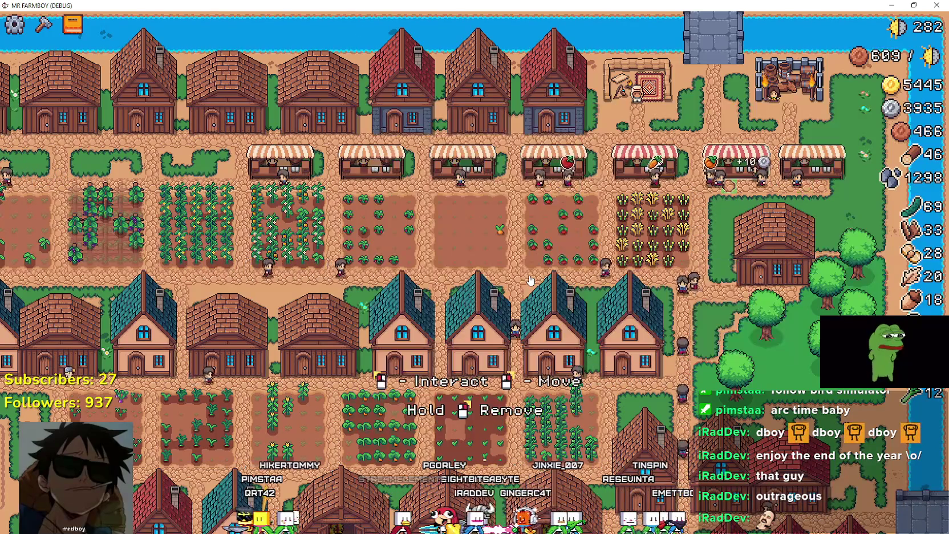
{"action": "left_click", "coordinate": [478, 270]}
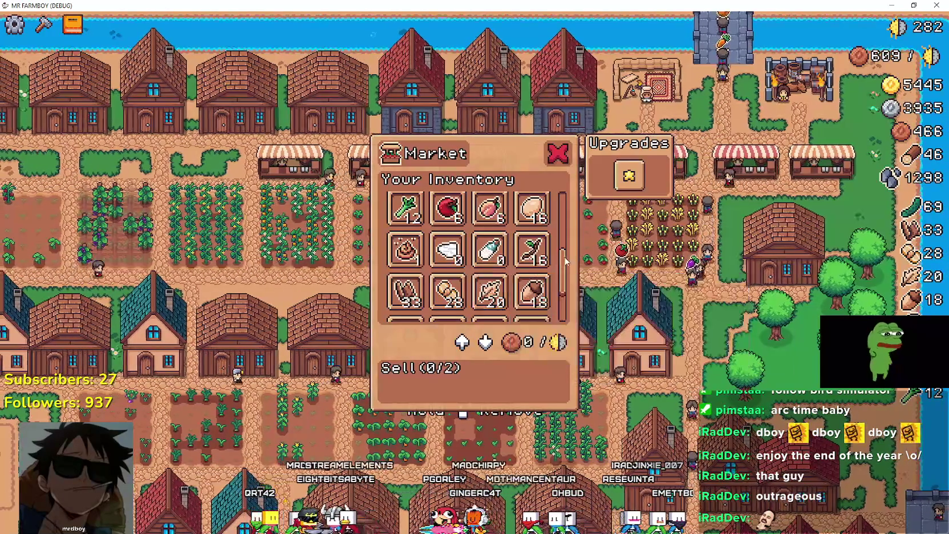
{"action": "scroll", "coordinate": [539, 239], "scroll_direction": "up", "scroll_amount": 1}
{"action": "scroll", "coordinate": [568, 267], "scroll_direction": "up", "scroll_amount": 10}
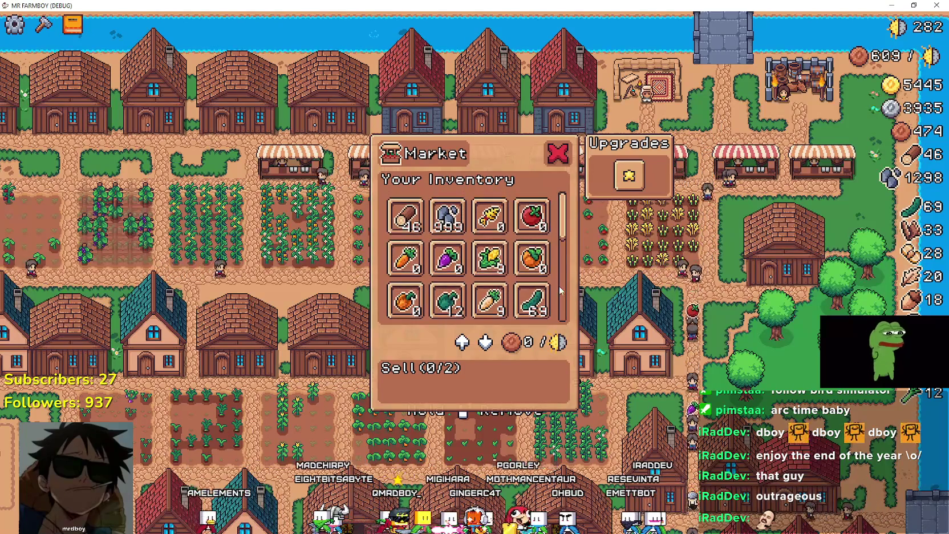
{"action": "left_click", "coordinate": [544, 308]}
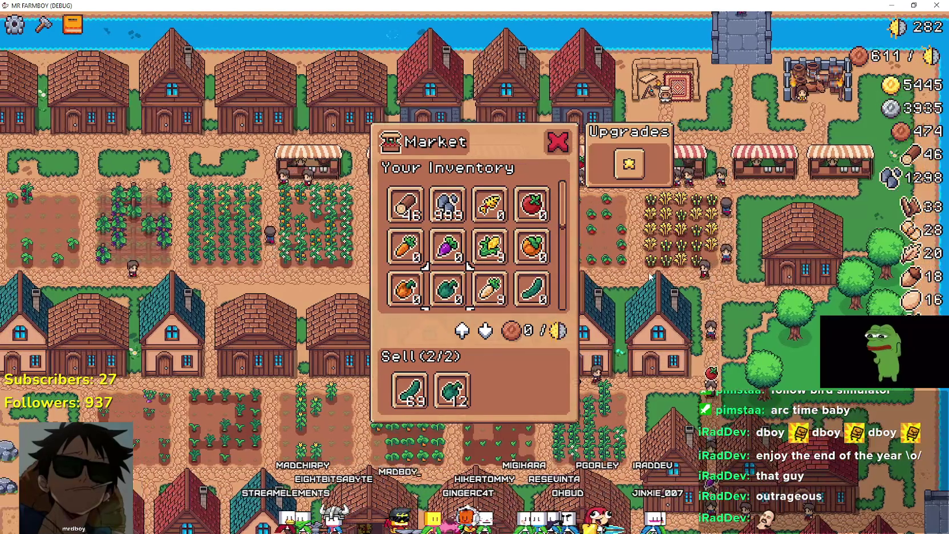
{"action": "key", "text": "Escape"}
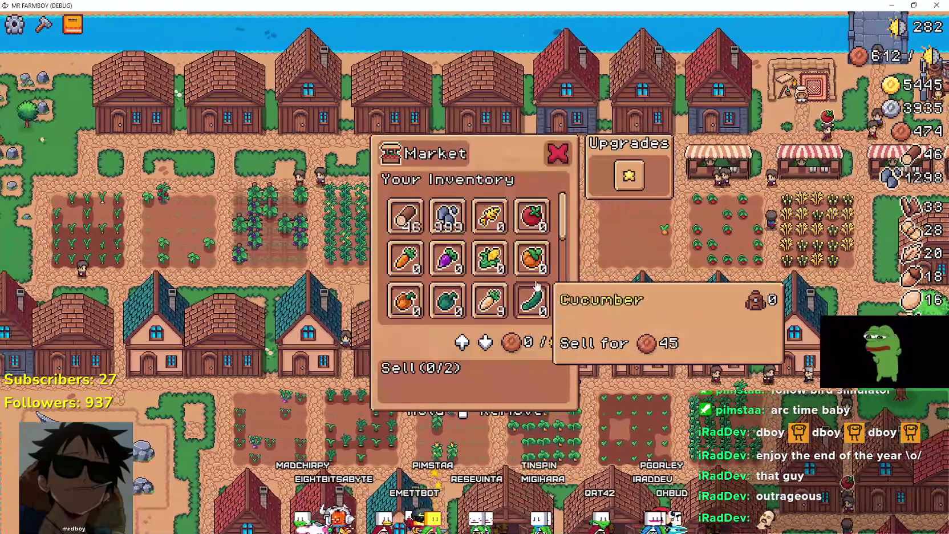
{"action": "scroll", "coordinate": [562, 265], "scroll_direction": "down", "scroll_amount": 3}
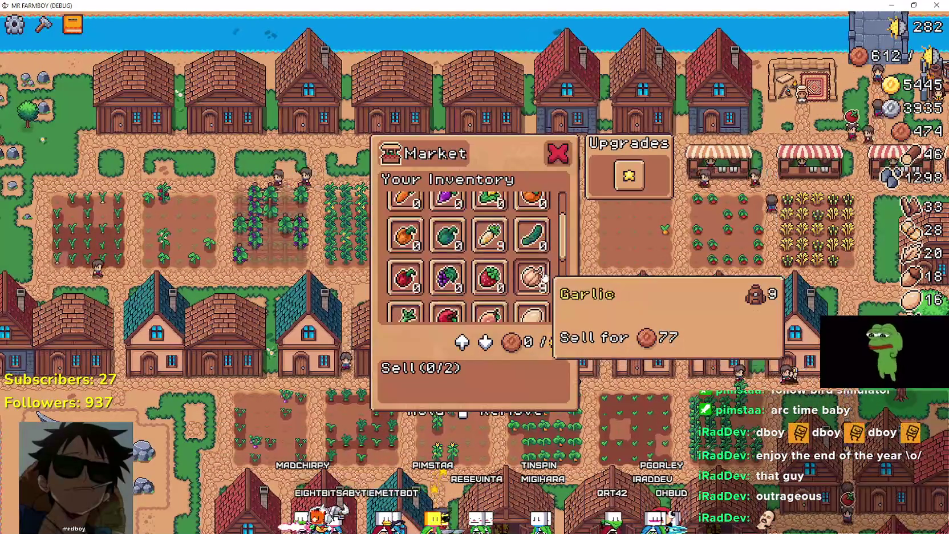
{"action": "left_click", "coordinate": [532, 229]}
{"action": "key", "text": "Escape"}
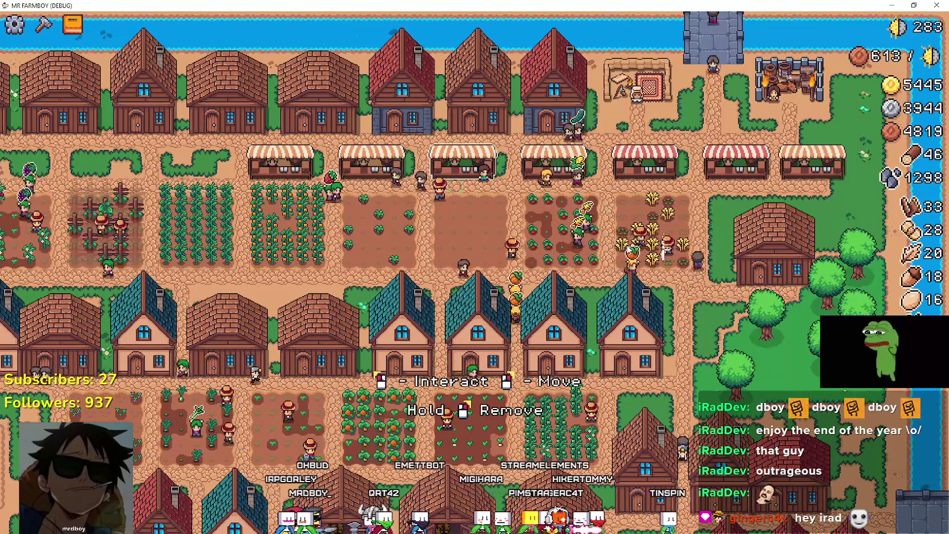
Step: Pan the camera across the running village with the A key
{"action": "key", "text": "a"}
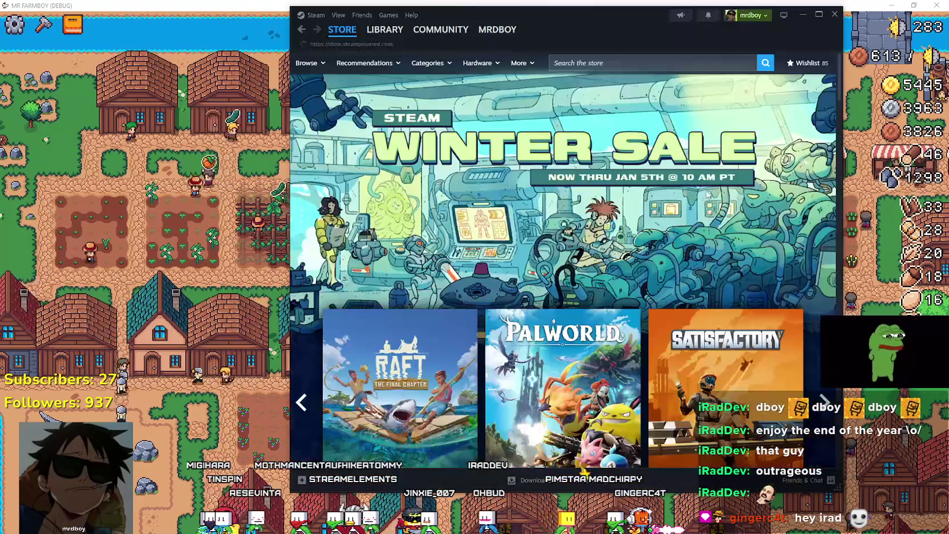
Step: Go to MR FARMBOY's Community Hub from the Steam library
{"action": "left_click_drag", "start_coordinate": [615, 20], "coordinate": [600, 22]}
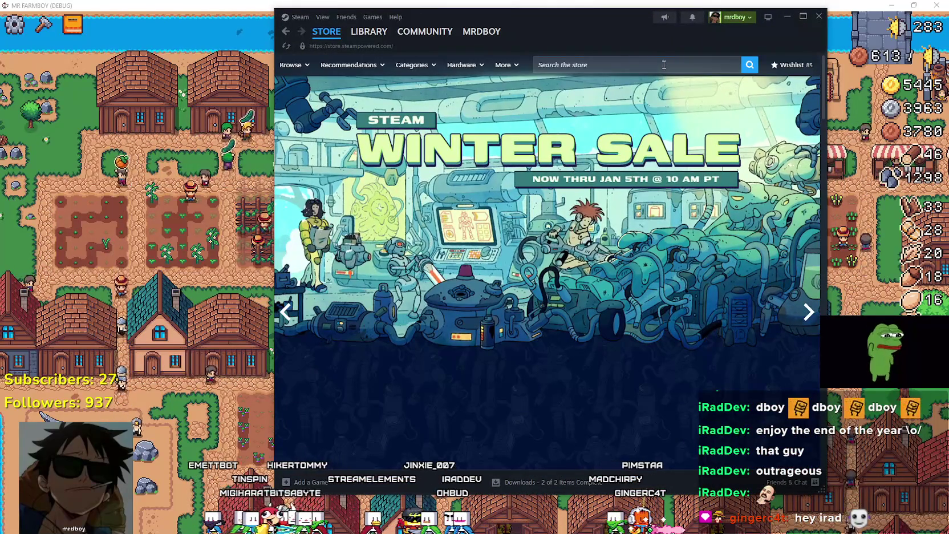
{"action": "left_click", "coordinate": [369, 31]}
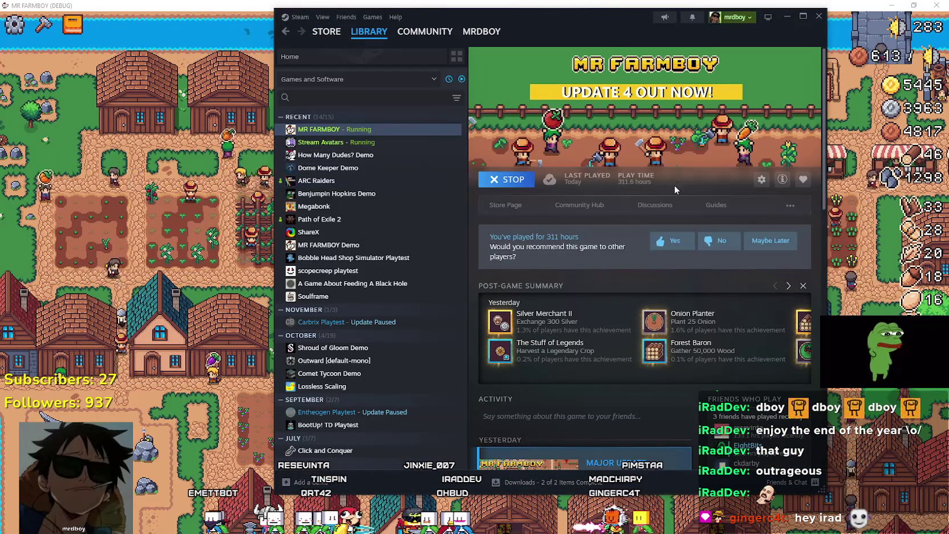
{"action": "left_click", "coordinate": [583, 206]}
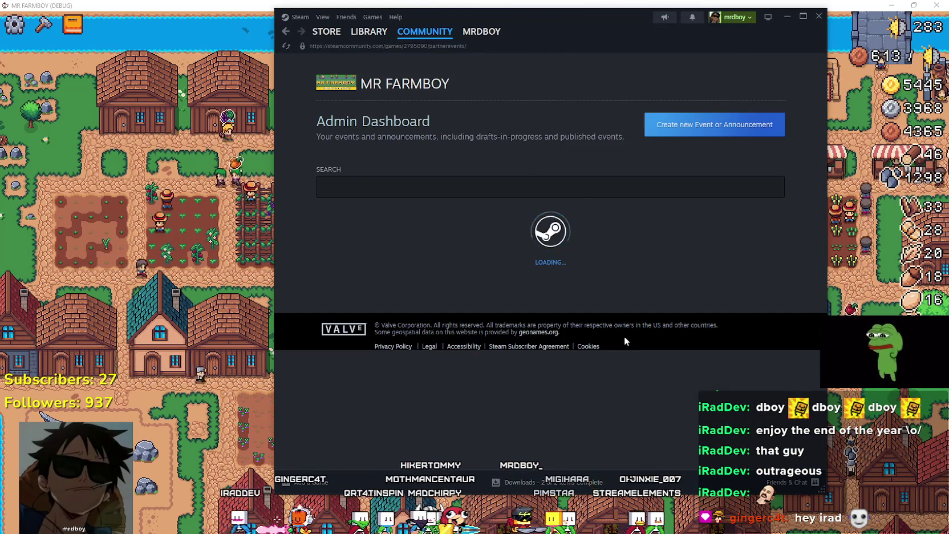
{"action": "scroll", "coordinate": [661, 277], "scroll_direction": "down", "scroll_amount": 3}
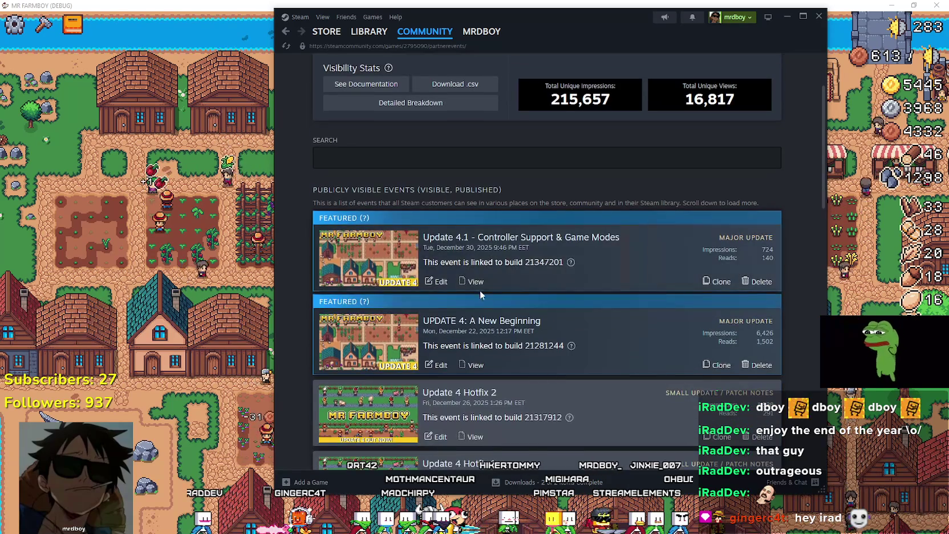
{"action": "scroll", "coordinate": [531, 295], "scroll_direction": "down", "scroll_amount": 4}
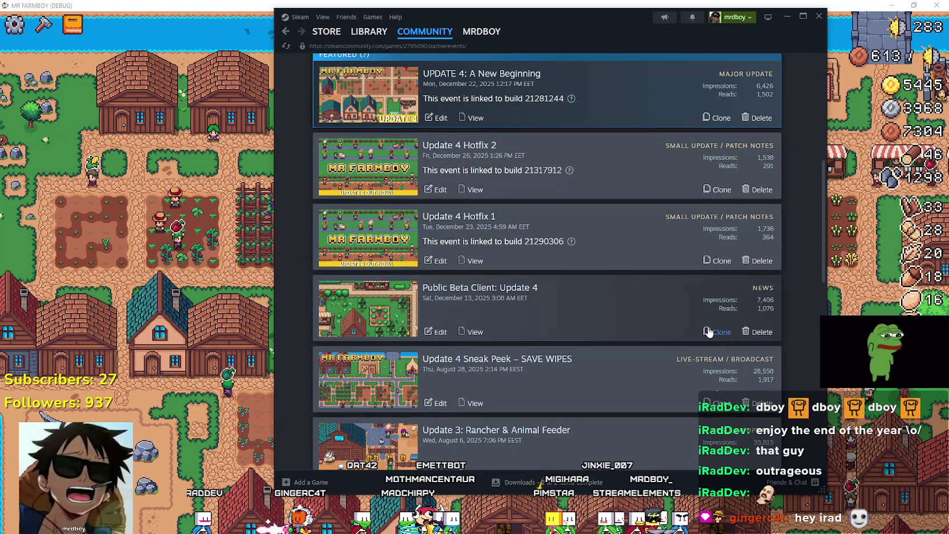
{"action": "scroll", "coordinate": [622, 308], "scroll_direction": "up", "scroll_amount": 4}
{"action": "scroll", "coordinate": [584, 268], "scroll_direction": "up", "scroll_amount": 2}
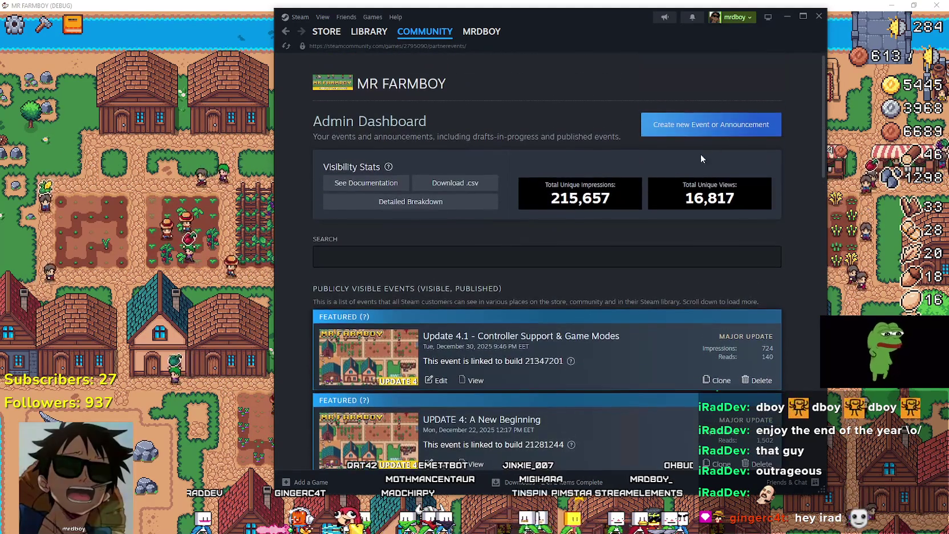
Step: Create a new event in the Small Update / Patch Notes category
{"action": "left_click", "coordinate": [711, 125]}
{"action": "left_click", "coordinate": [494, 214]}
{"action": "scroll", "coordinate": [485, 226], "scroll_direction": "down", "scroll_amount": 3}
{"action": "left_click", "coordinate": [477, 169]}
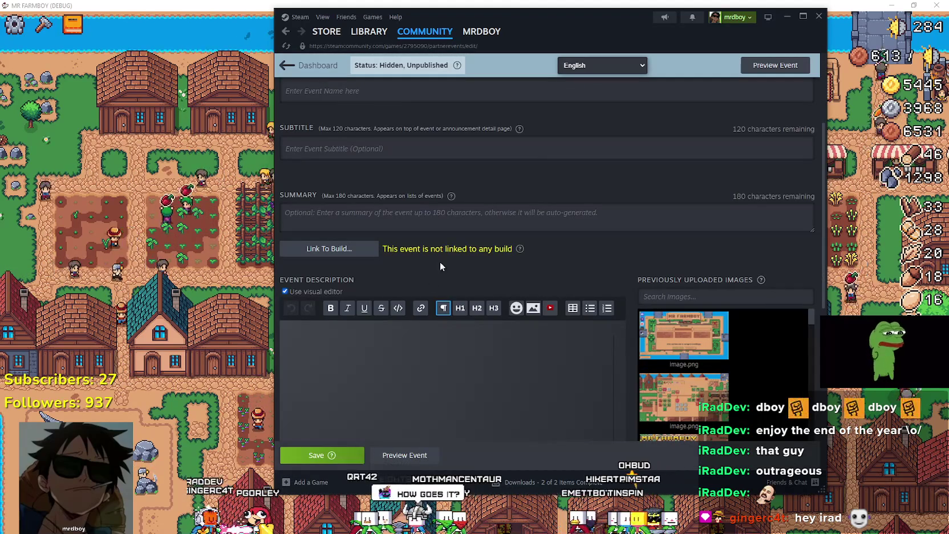
{"action": "scroll", "coordinate": [471, 109], "scroll_direction": "up", "scroll_amount": 3}
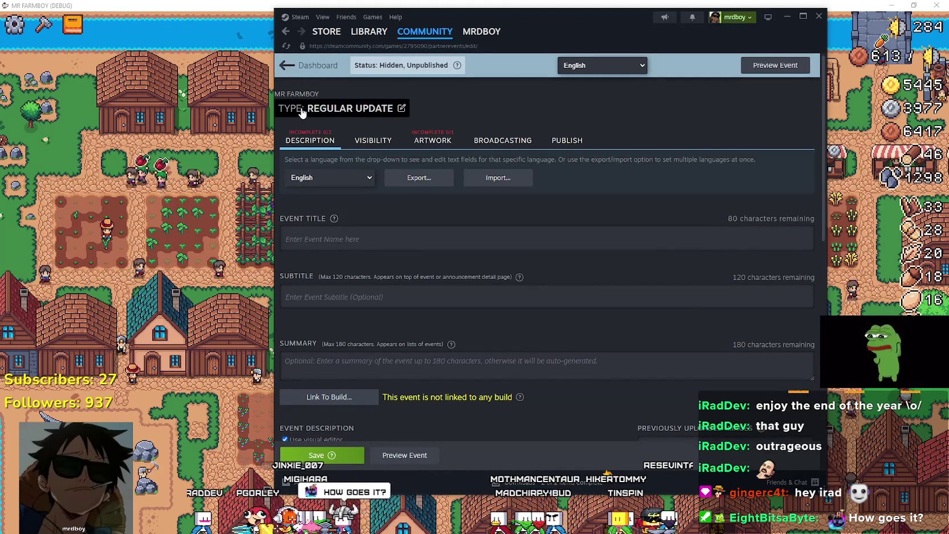
{"action": "left_click", "coordinate": [302, 111]}
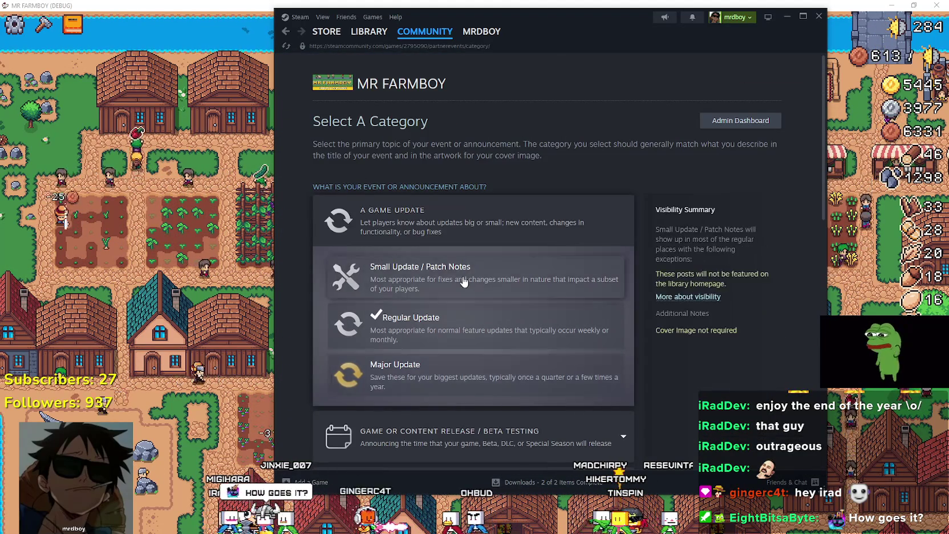
{"action": "left_click", "coordinate": [463, 282]}
{"action": "scroll", "coordinate": [434, 264], "scroll_direction": "down", "scroll_amount": 2}
{"action": "scroll", "coordinate": [434, 264], "scroll_direction": "up", "scroll_amount": 1}
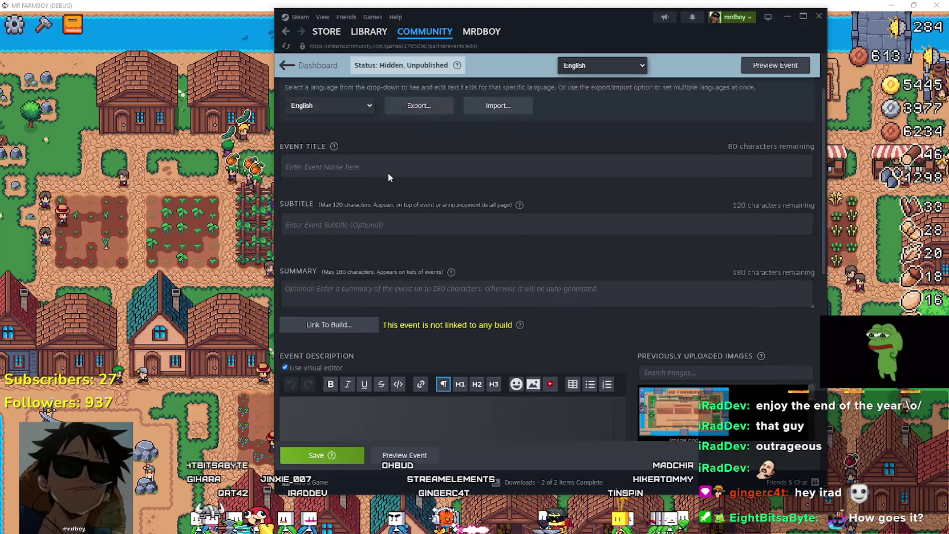
{"action": "scroll", "coordinate": [394, 194], "scroll_direction": "up", "scroll_amount": 2}
Step: Title the event 'Update 4.1 Hotfix 1' and move into the Event Description
{"action": "type", "text": "Update"}
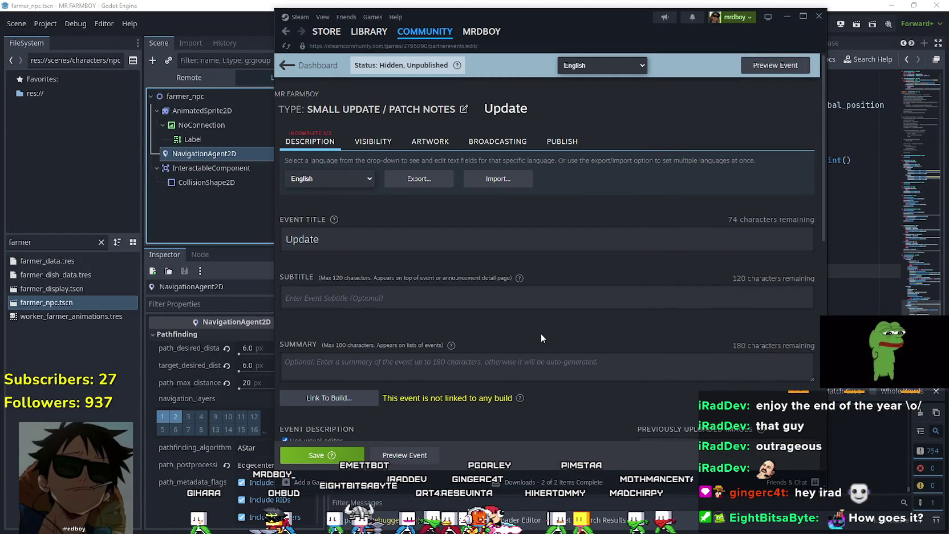
{"action": "type", "text": " 4.1 Hotfix 1"}
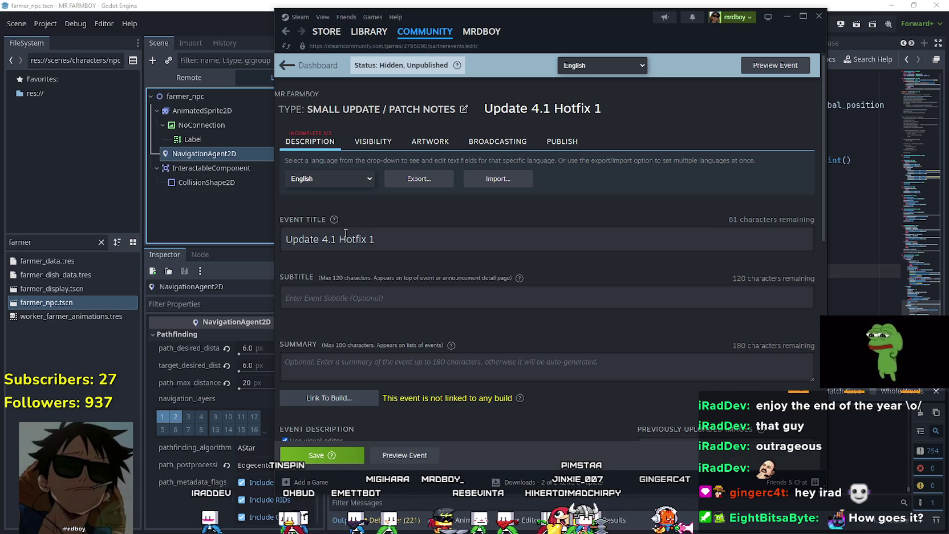
{"action": "scroll", "coordinate": [365, 263], "scroll_direction": "down", "scroll_amount": 4}
{"action": "left_click", "coordinate": [386, 288]}
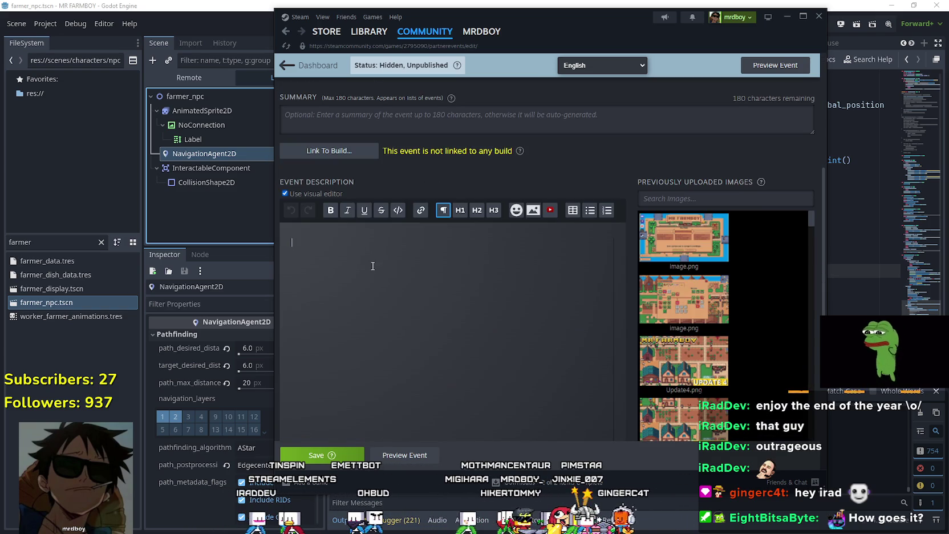
Step: Add a second line: 'If Upkeep is unpaid for the day the workers will stop working and go home…'
{"action": "type", "text": "Removed Negative Coins,"}
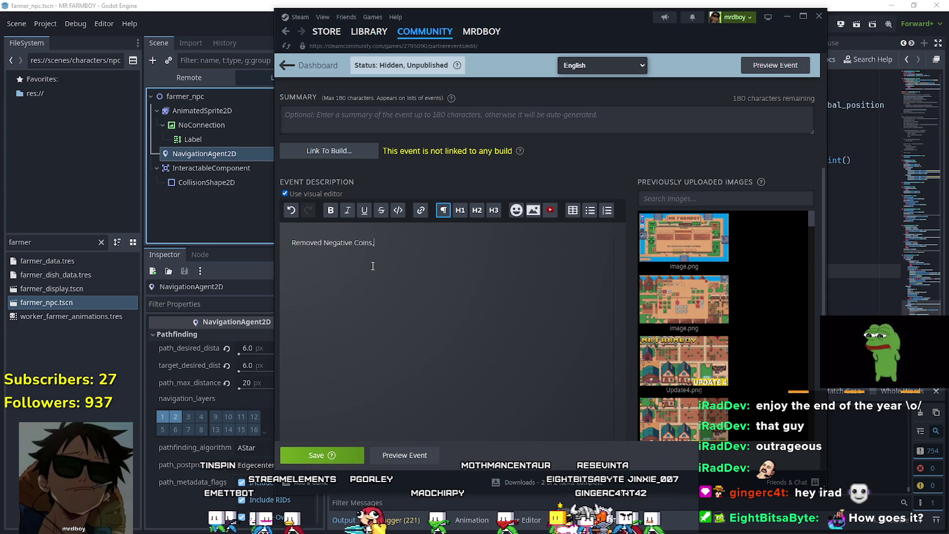
{"action": "key", "text": "Return"}
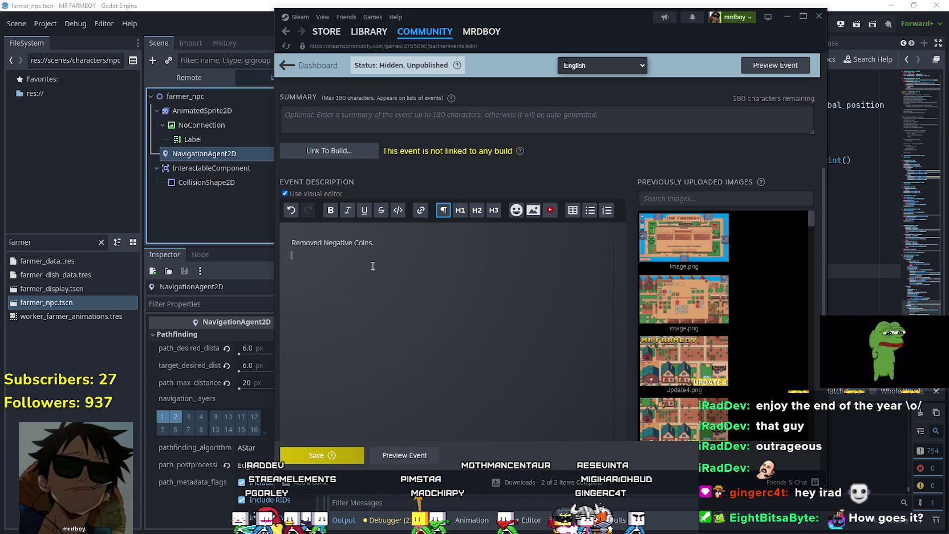
{"action": "type", "text": "Going"}
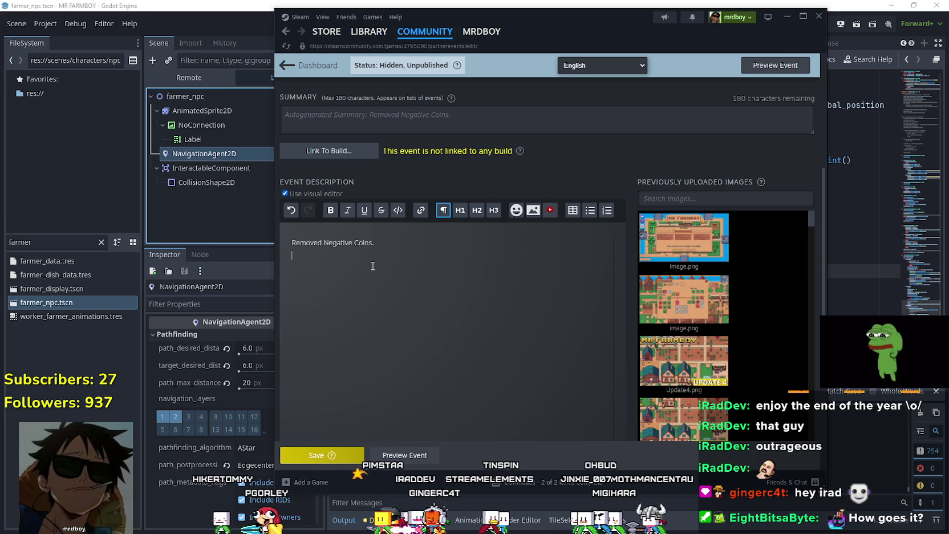
{"action": "type", "text": "The"}
{"action": "key", "text": "BackSpace"}
{"action": "key", "text": "BackSpace"}
{"action": "key", "text": "BackSpace"}
{"action": "type", "text": "("}
{"action": "key", "text": "BackSpace"}
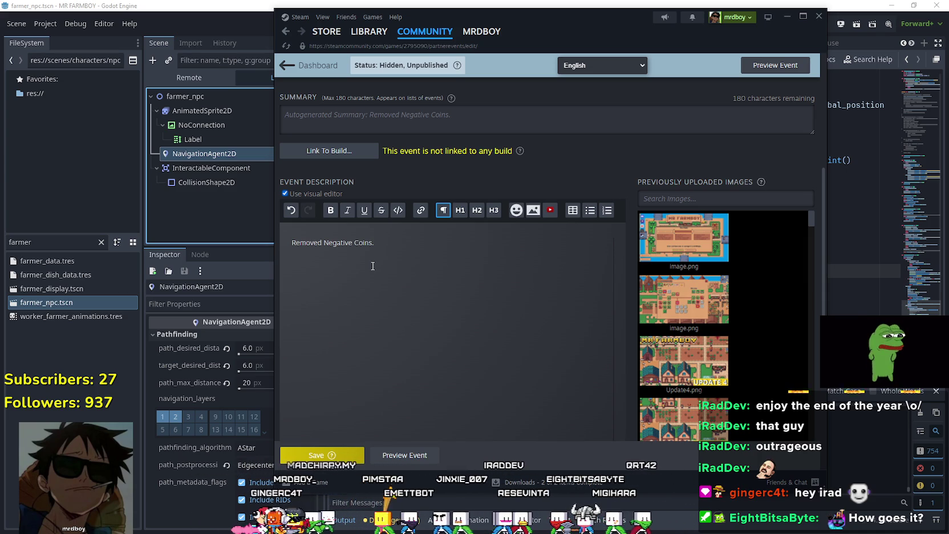
{"action": "type", "text": "Not being able to pa"}
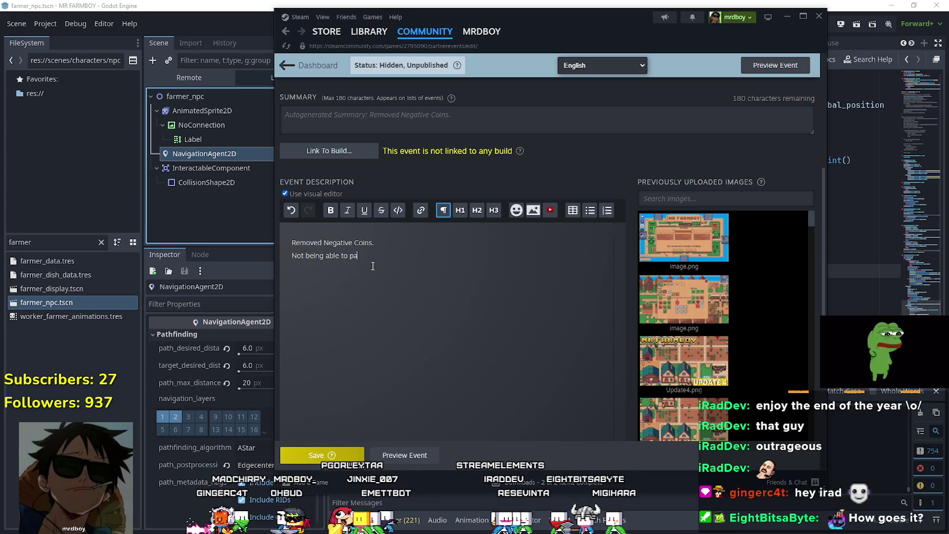
{"action": "key", "text": "BackSpace"}
{"action": "key", "text": "BackSpace"}
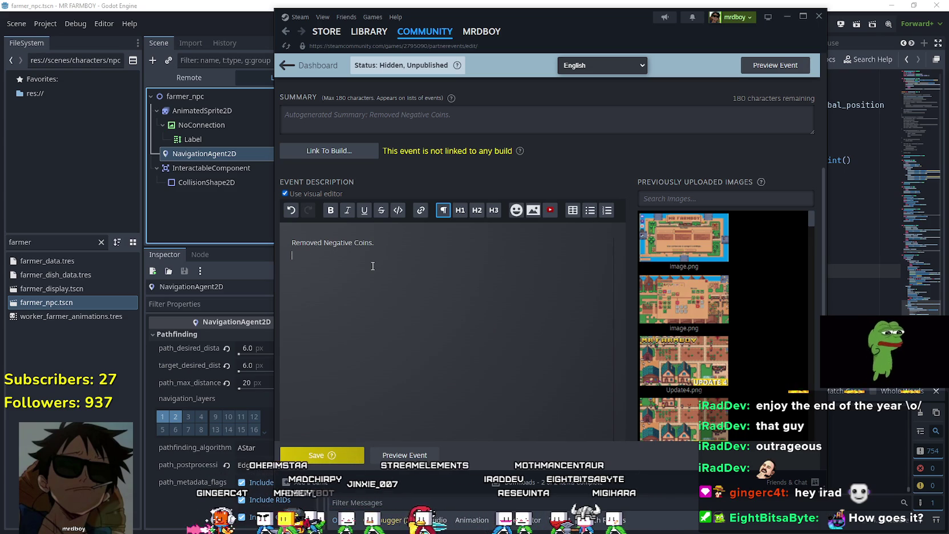
{"action": "type", "text": "UIf Upkeep"}
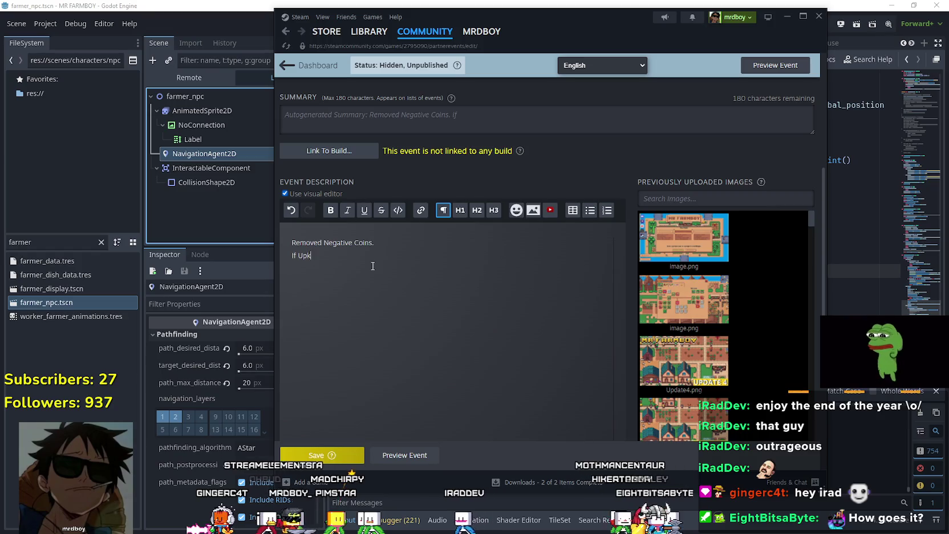
{"action": "type", "text": " is unpa"}
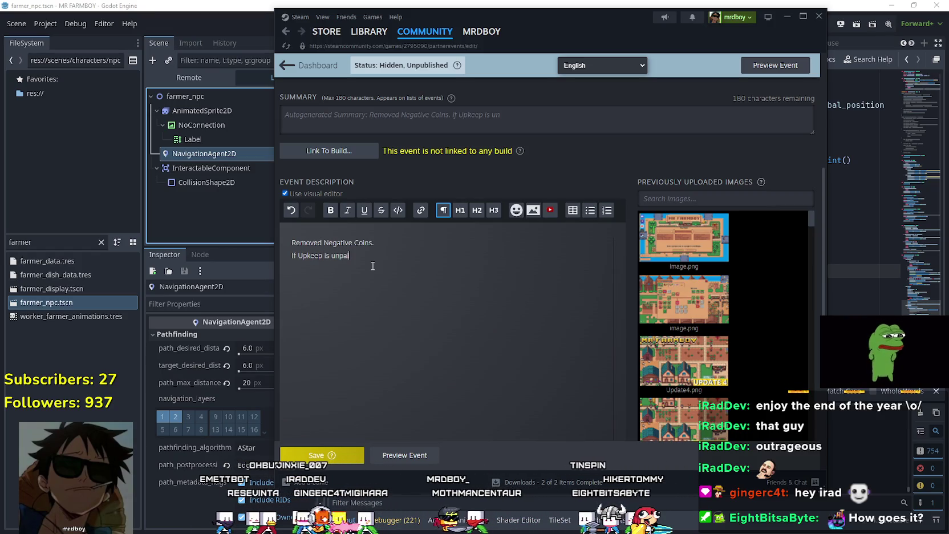
{"action": "type", "text": "id for he"}
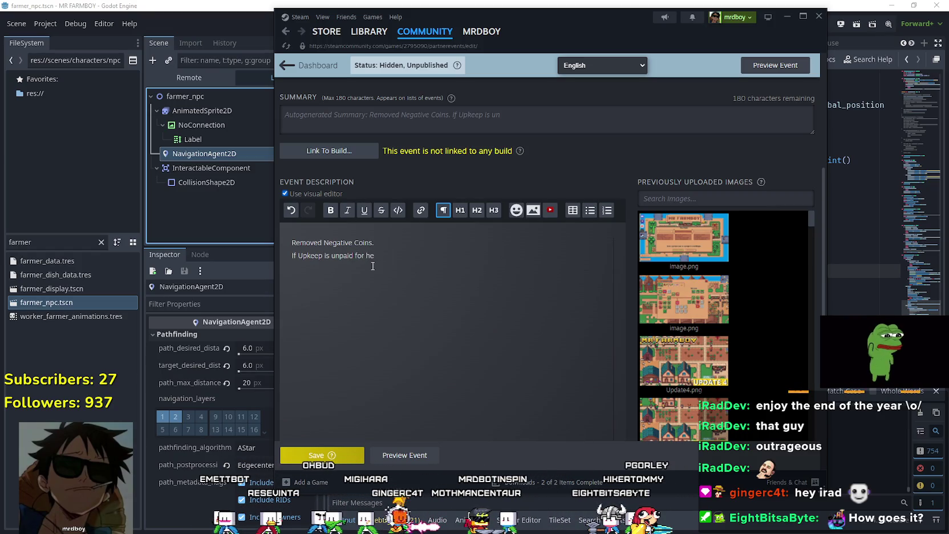
{"action": "key", "text": "BackSpace"}
{"action": "key", "text": "BackSpace"}
{"action": "type", "text": "the day the wo"}
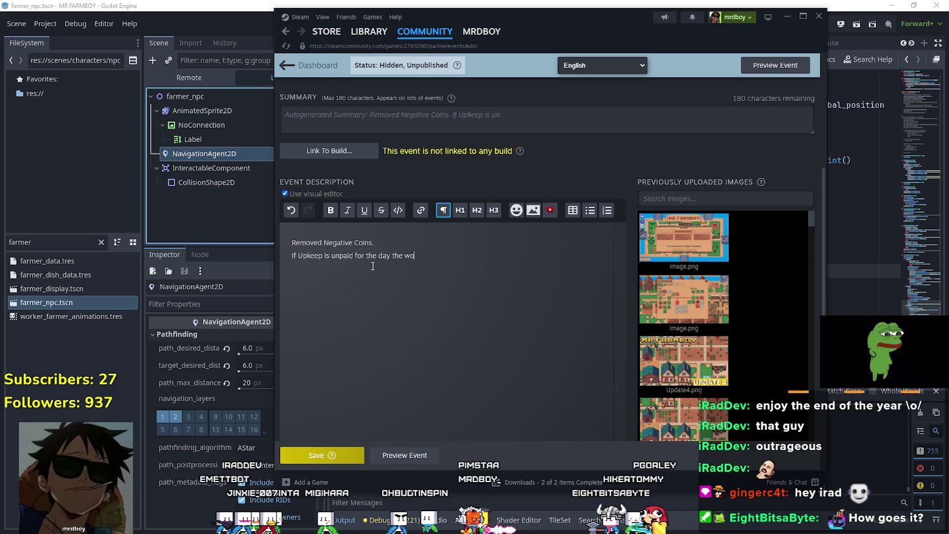
{"action": "type", "text": "rkers will stop "}
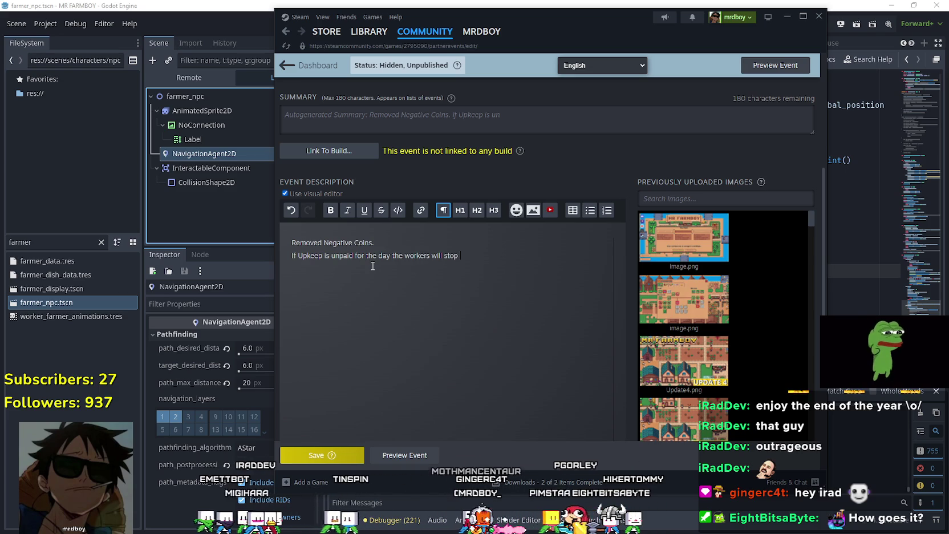
{"action": "type", "text": "working and go home"}
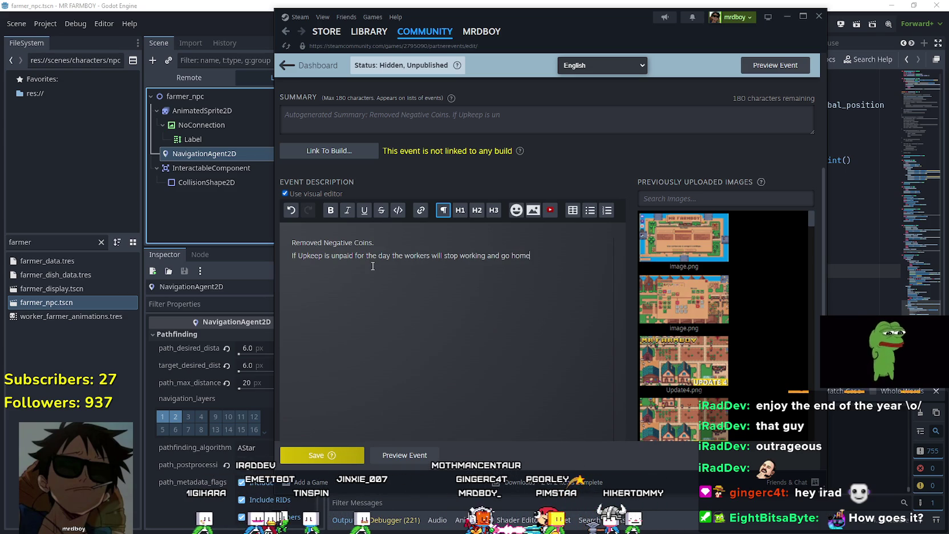
{"action": "type", "text": ", unti"}
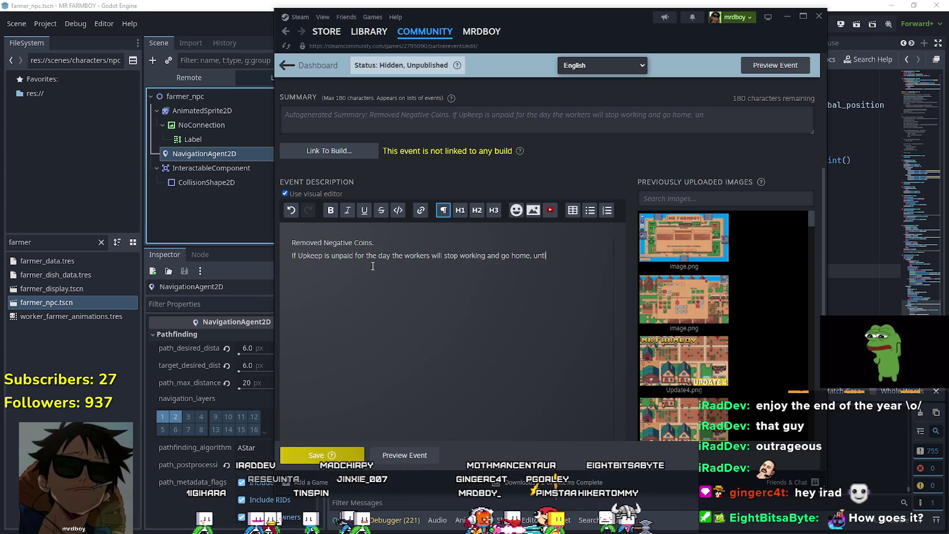
{"action": "type", "text": "l next day."}
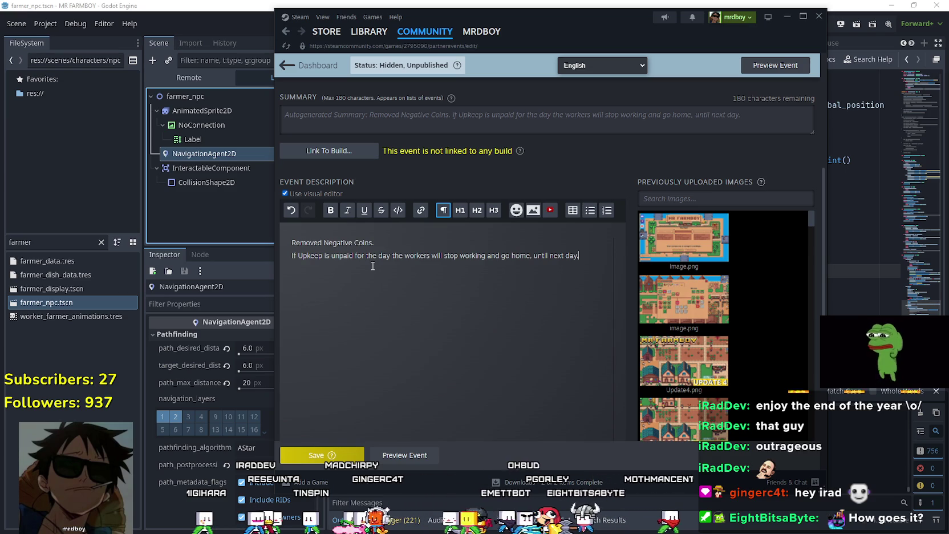
Step: Add a third line: 'If you don't have Coins for Farmers they will just wander around.'
{"action": "key", "text": "Return"}
{"action": "type", "text": "If"}
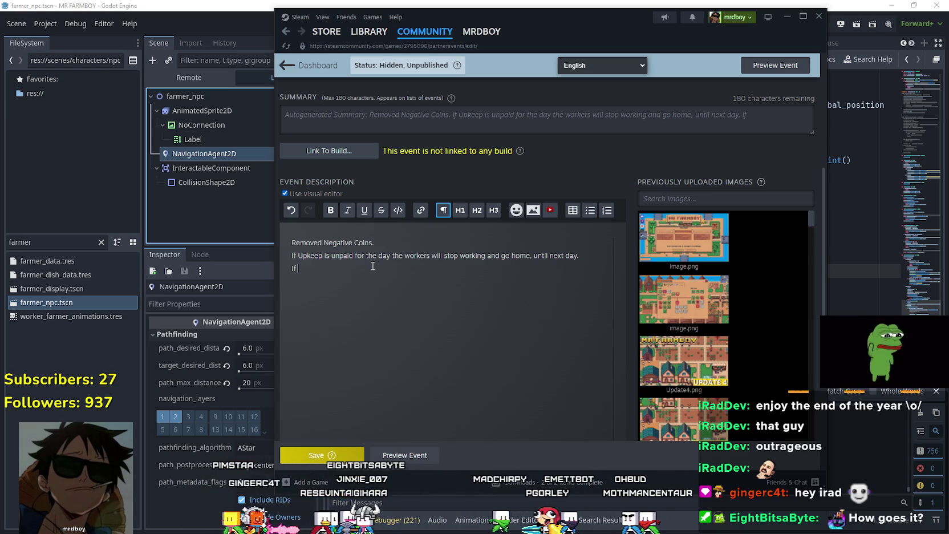
{"action": "type", "text": "If you don't"}
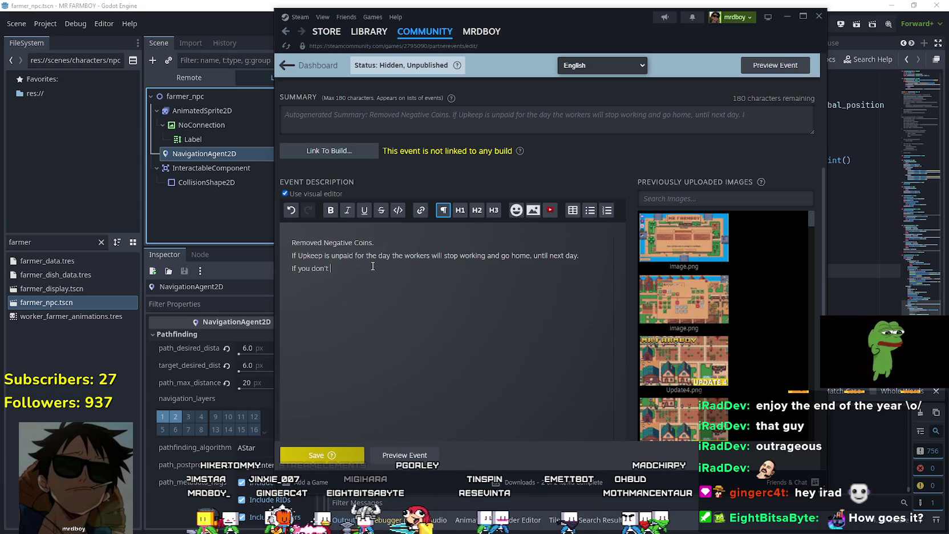
{"action": "type", "text": " have"}
{"action": "key", "text": "BackSpace"}
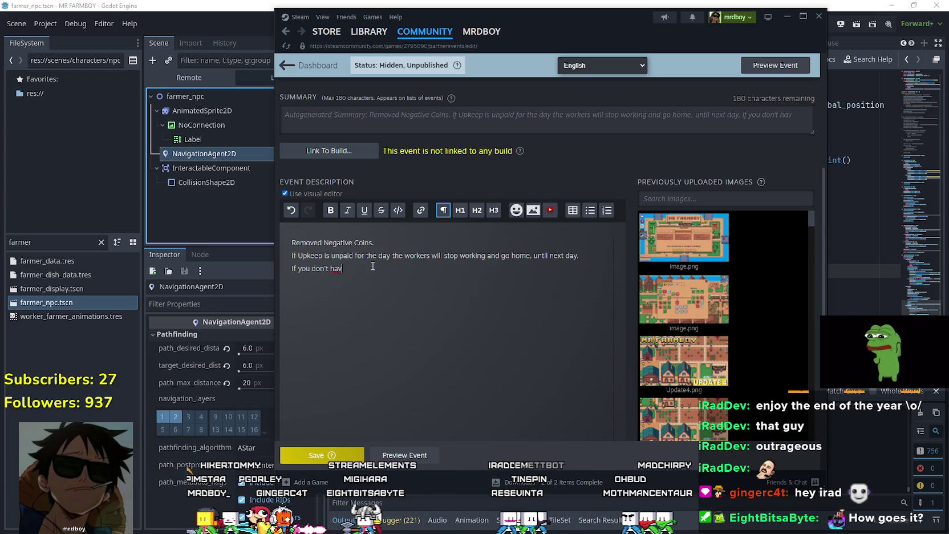
{"action": "key", "text": "BackSpace"}
{"action": "key", "text": "BackSpace"}
{"action": "type", "text": "Coin"}
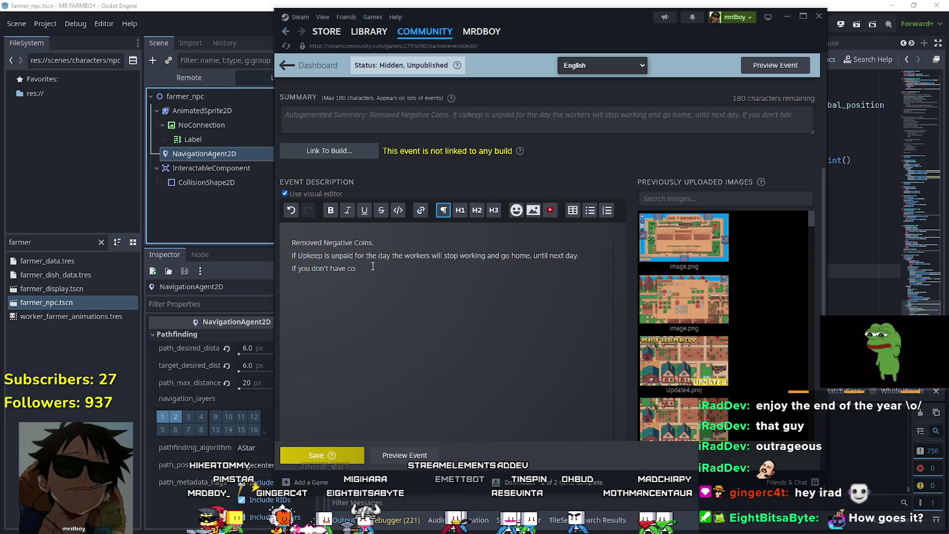
{"action": "type", "text": "s for "}
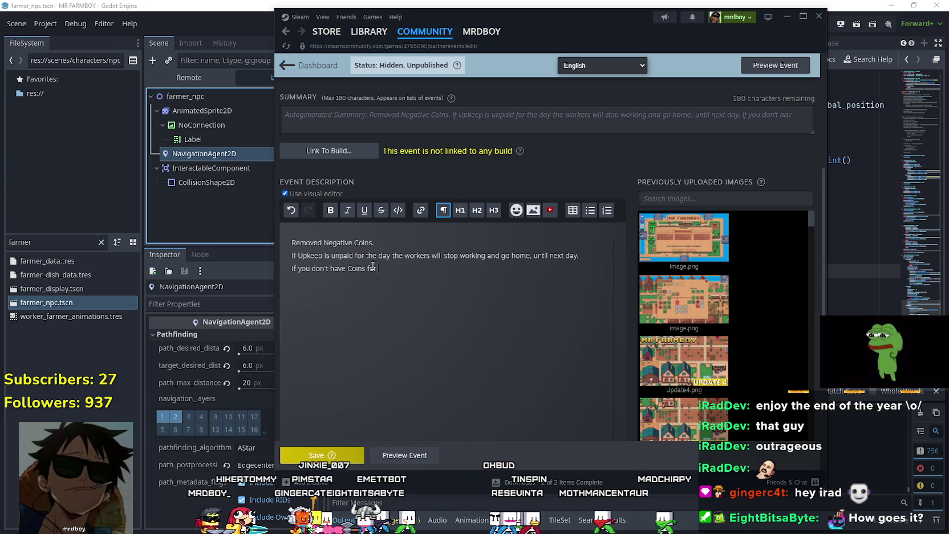
{"action": "type", "text": "Farm"}
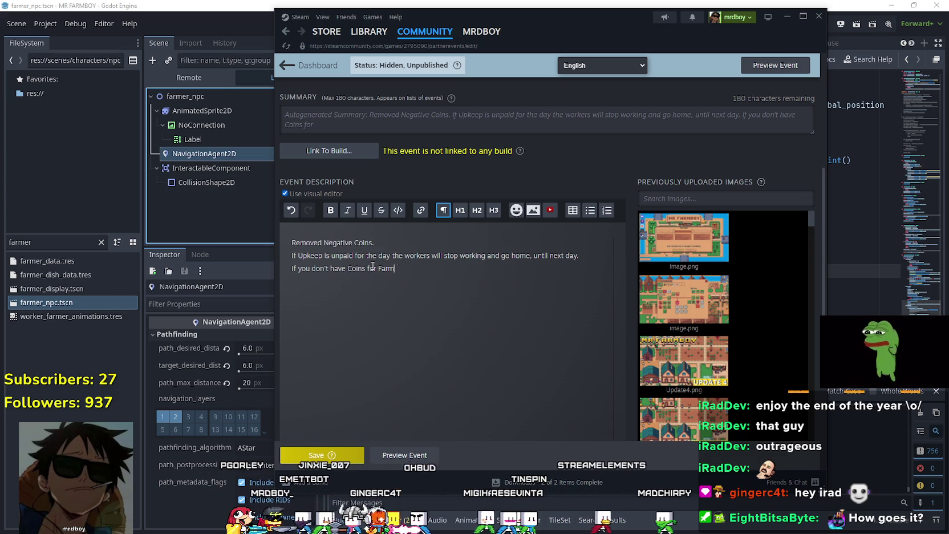
{"action": "type", "text": "ers they will j"}
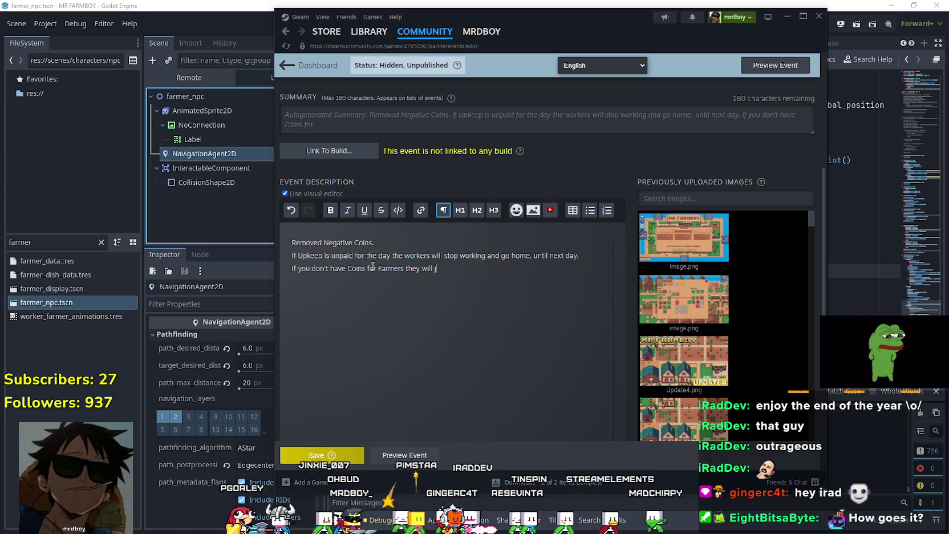
{"action": "type", "text": "ust wander"}
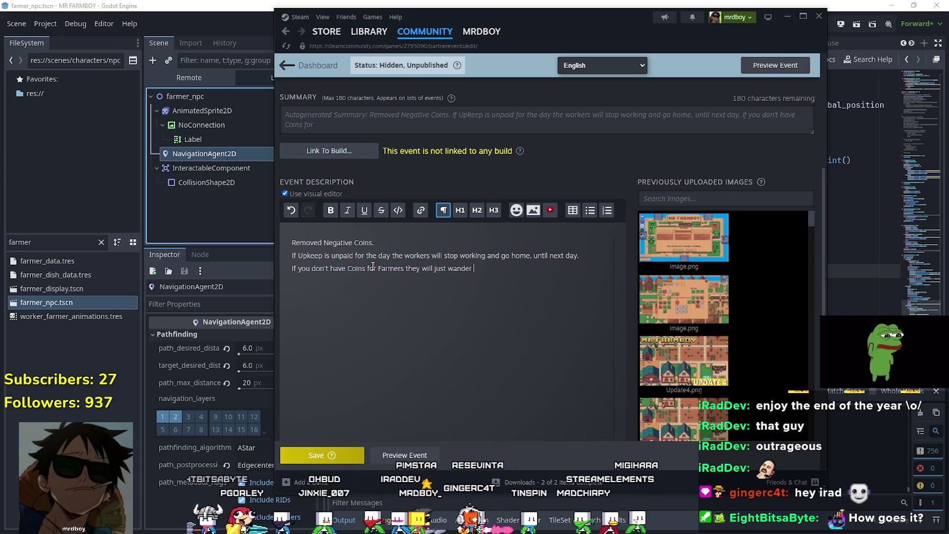
{"action": "type", "text": " around."}
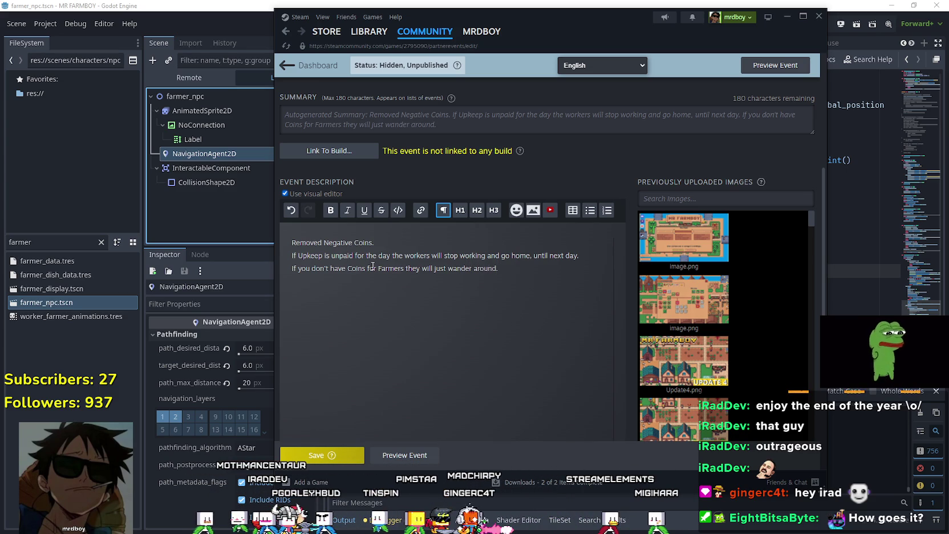
{"action": "mouse_move", "coordinate": [523, 262]}
{"action": "left_mouse_down"}
{"action": "mouse_move", "coordinate": [296, 242]}
{"action": "mouse_move", "coordinate": [282, 268]}
{"action": "mouse_move", "coordinate": [223, 253]}
{"action": "left_mouse_up"}
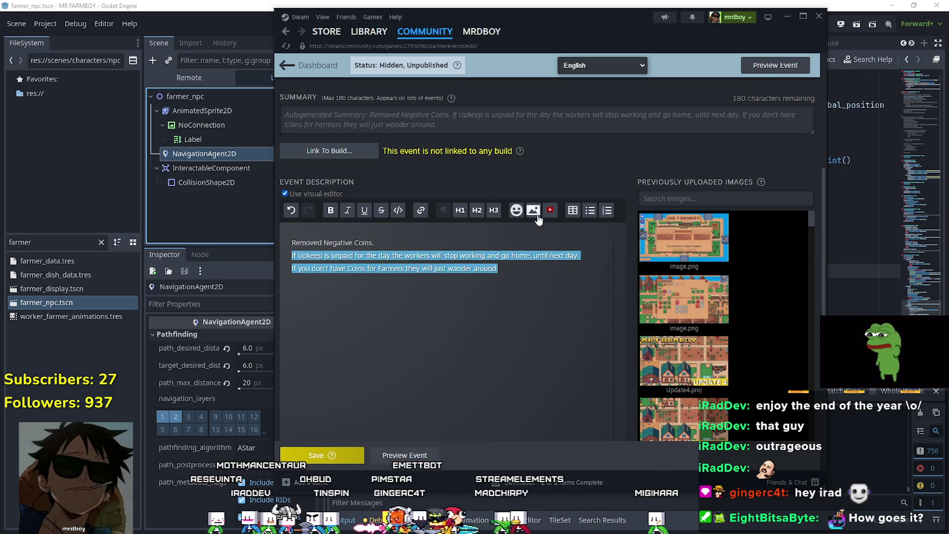
Step: Make the two upkeep lines of the Steam event description a bulleted list, then switch back to Godot
{"action": "left_click", "coordinate": [591, 212]}
{"action": "left_click", "coordinate": [523, 310]}
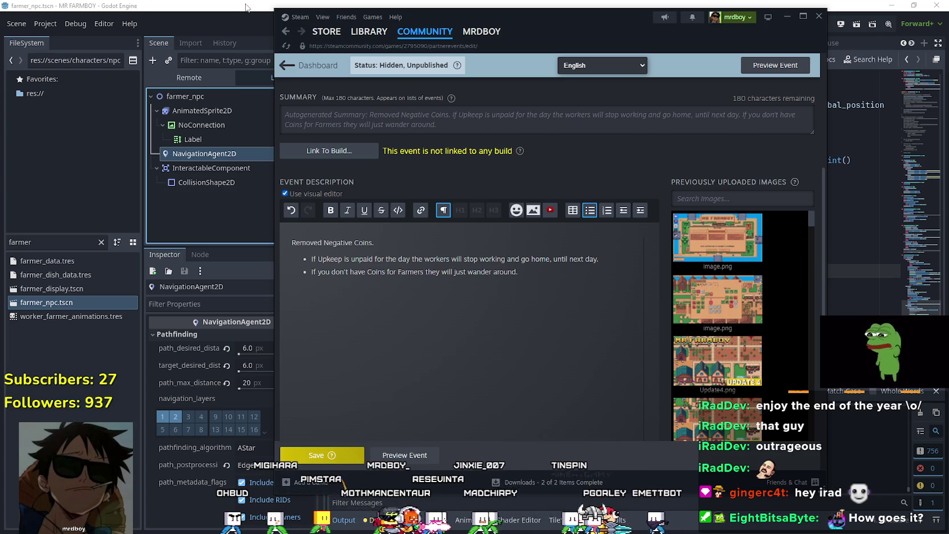
{"action": "left_click", "coordinate": [245, 7]}
{"action": "left_click", "coordinate": [69, 242]}
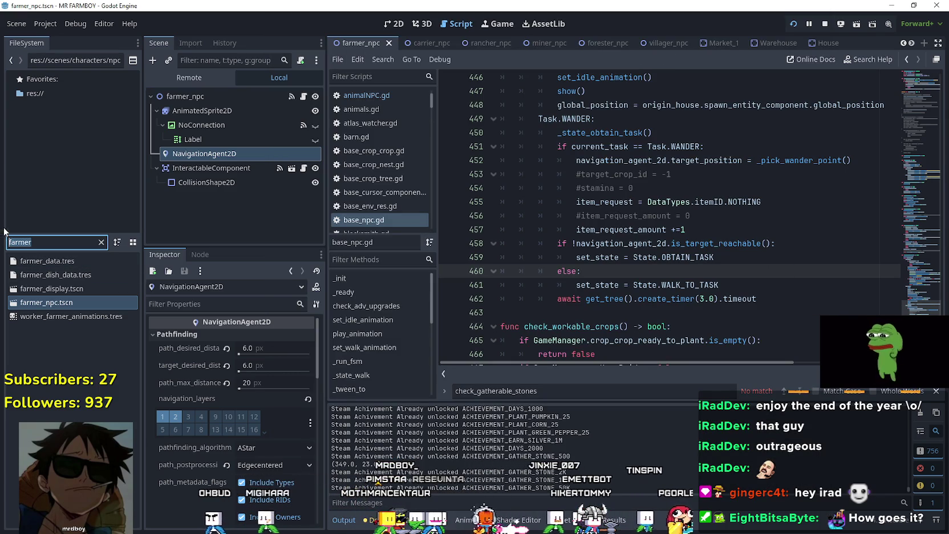
Step: Filter the FileSystem for 'test' and open test_scene_everything.tscn
{"action": "type", "text": "test"}
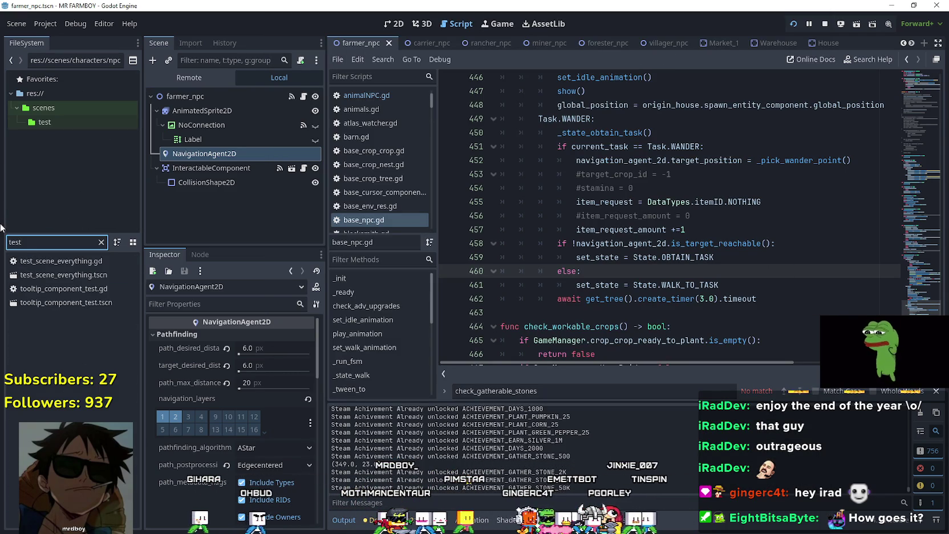
{"action": "left_click", "coordinate": [50, 277]}
{"action": "double_click", "coordinate": [50, 277]}
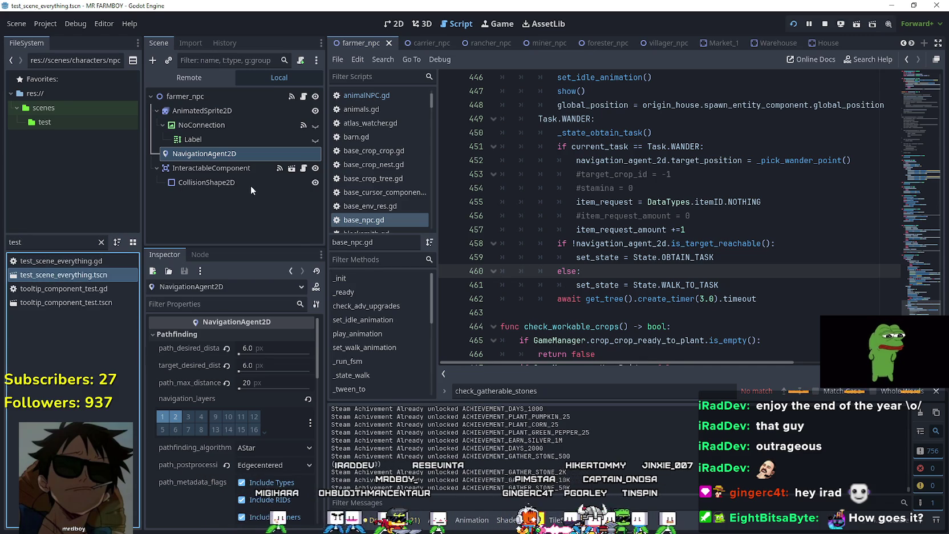
{"action": "scroll", "coordinate": [308, 189], "scroll_direction": "down", "scroll_amount": 5}
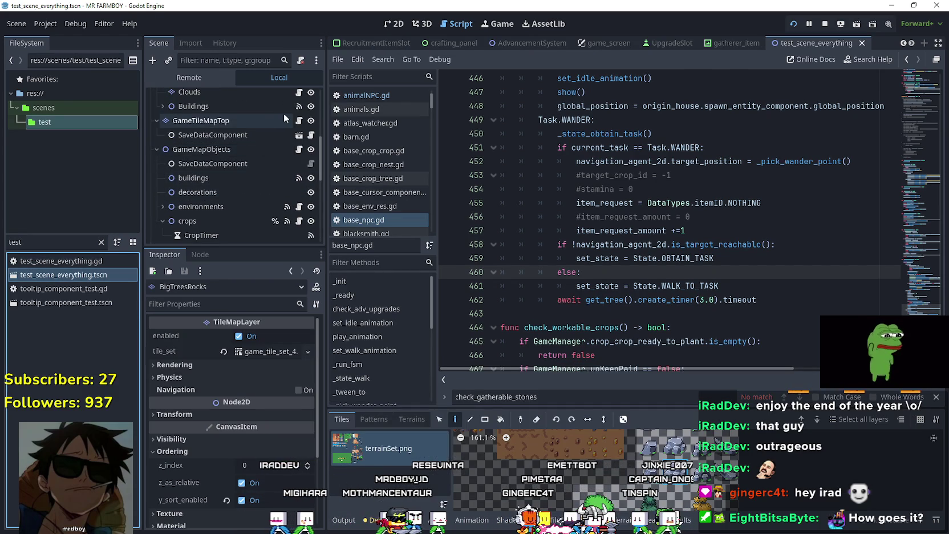
{"action": "scroll", "coordinate": [302, 167], "scroll_direction": "down", "scroll_amount": 4}
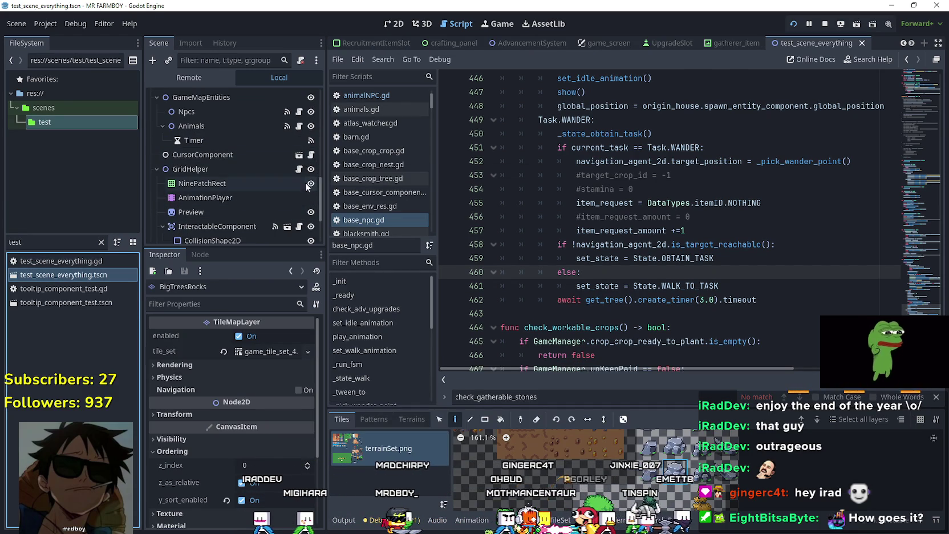
Step: Open the scene's npcs_map.gd script at the addVillagers function
{"action": "left_click", "coordinate": [298, 112]}
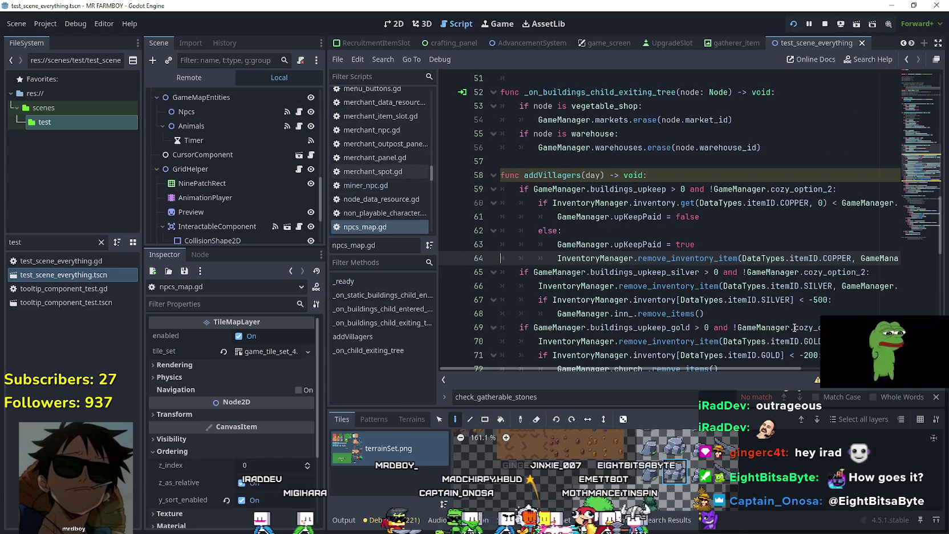
{"action": "scroll", "coordinate": [762, 368], "scroll_direction": "right", "scroll_amount": 5}
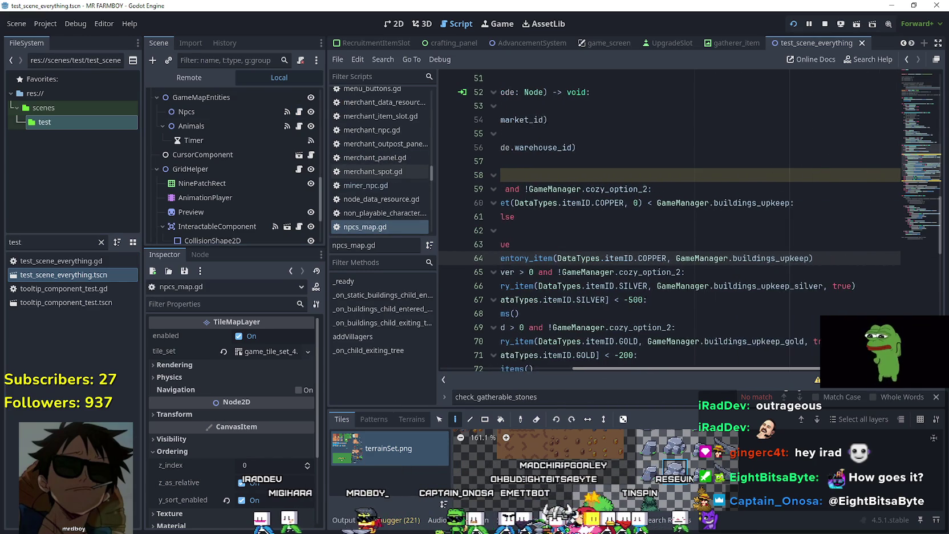
{"action": "scroll", "coordinate": [762, 366], "scroll_direction": "left", "scroll_amount": 5}
{"action": "scroll", "coordinate": [761, 366], "scroll_direction": "right", "scroll_amount": 5}
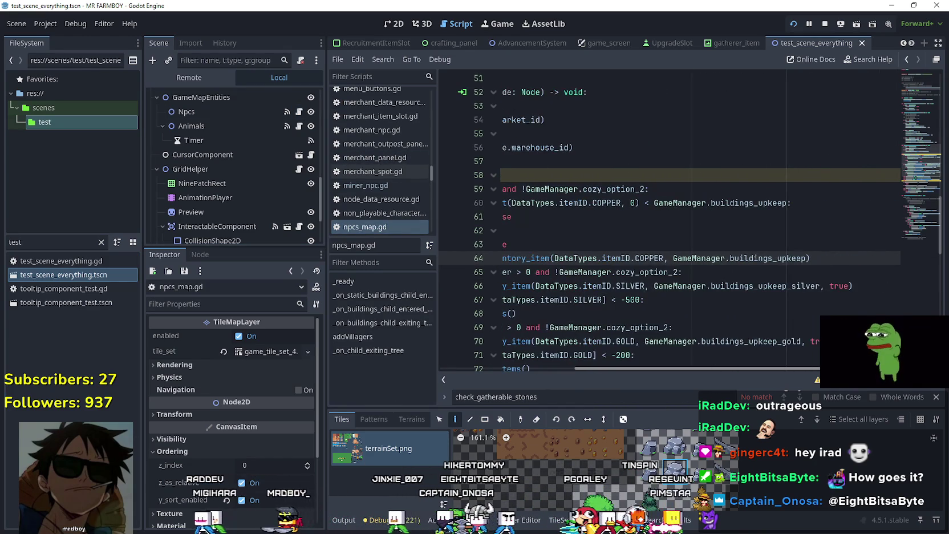
{"action": "scroll", "coordinate": [836, 245], "scroll_direction": "down", "scroll_amount": 1}
Step: Inspect the addVillagers upkeep code around the silver removal line
{"action": "left_click", "coordinate": [836, 244]}
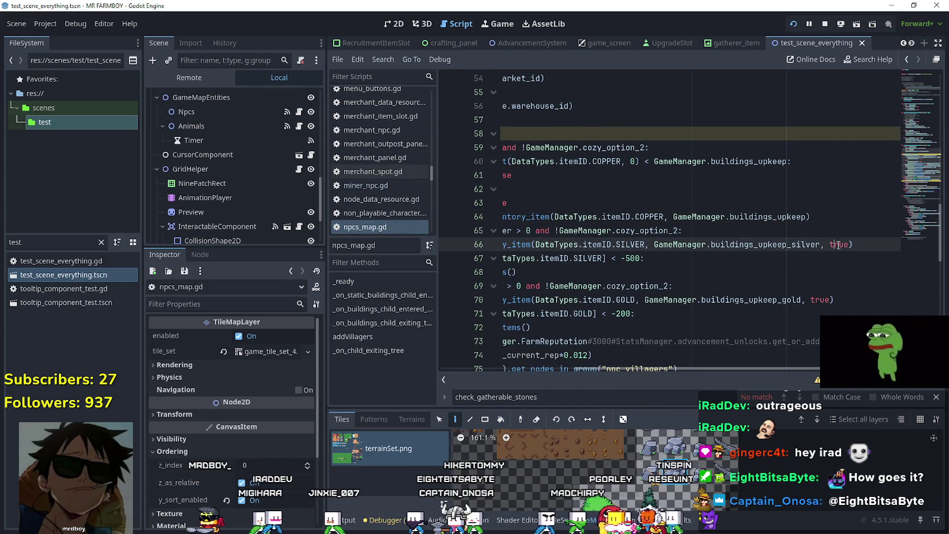
{"action": "scroll", "coordinate": [626, 347], "scroll_direction": "left", "scroll_amount": 5}
{"action": "scroll", "coordinate": [698, 351], "scroll_direction": "right", "scroll_amount": 2}
{"action": "scroll", "coordinate": [694, 350], "scroll_direction": "left", "scroll_amount": 3}
{"action": "scroll", "coordinate": [747, 353], "scroll_direction": "right", "scroll_amount": 3}
{"action": "scroll", "coordinate": [790, 358], "scroll_direction": "right", "scroll_amount": 3}
{"action": "scroll", "coordinate": [690, 349], "scroll_direction": "left", "scroll_amount": 5}
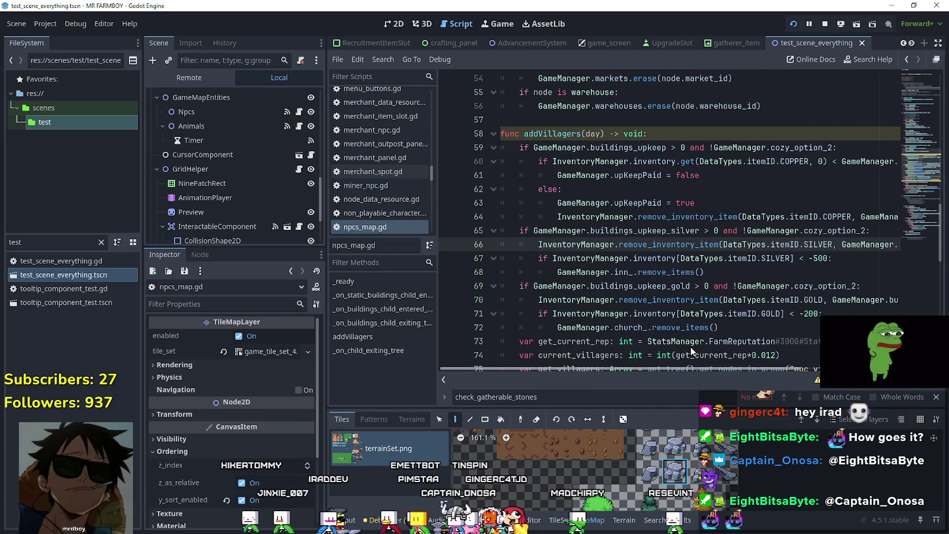
{"action": "scroll", "coordinate": [690, 350], "scroll_direction": "right", "scroll_amount": 1}
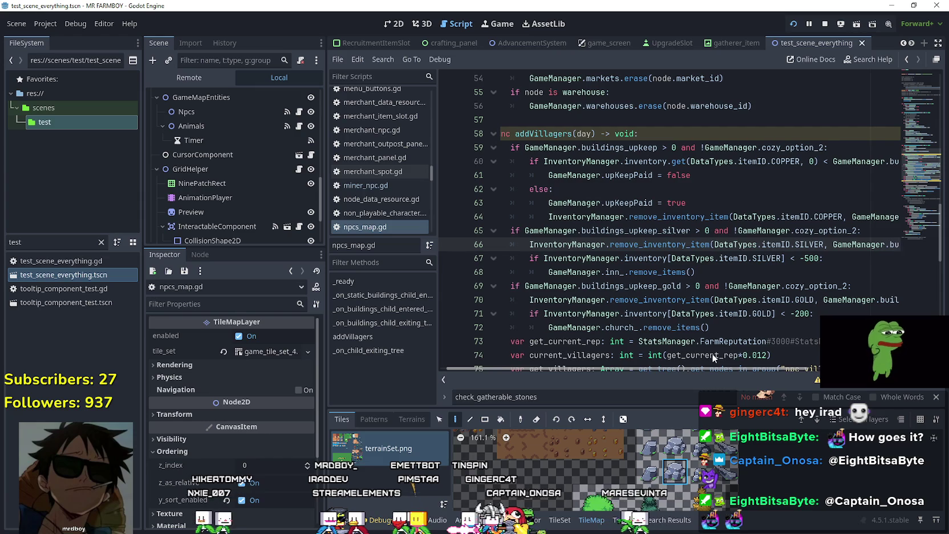
{"action": "scroll", "coordinate": [719, 355], "scroll_direction": "right", "scroll_amount": 4}
{"action": "scroll", "coordinate": [781, 369], "scroll_direction": "left", "scroll_amount": 1}
{"action": "scroll", "coordinate": [768, 368], "scroll_direction": "left", "scroll_amount": 1}
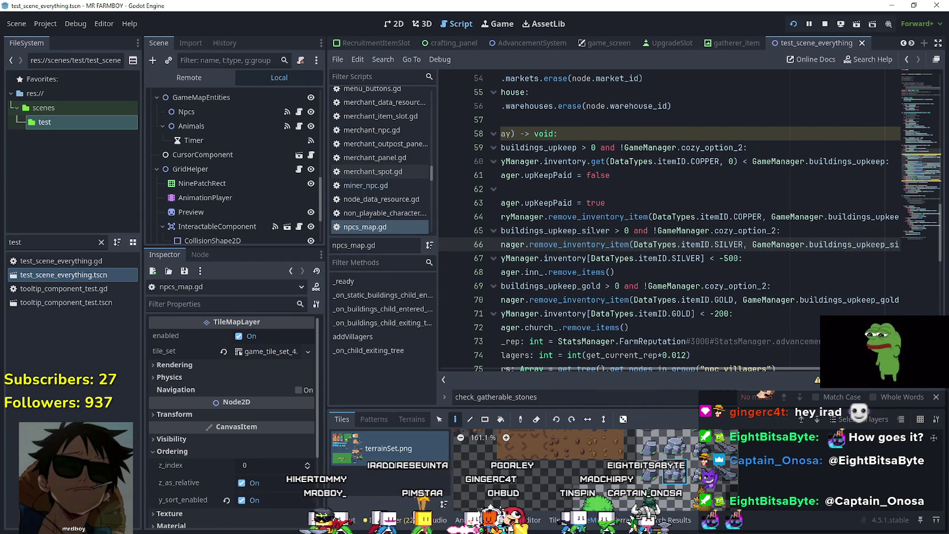
{"action": "mouse_move", "coordinate": [663, 367]}
{"action": "left_mouse_down"}
{"action": "mouse_move", "coordinate": [630, 378]}
{"action": "mouse_move", "coordinate": [643, 376]}
{"action": "mouse_move", "coordinate": [595, 371]}
{"action": "left_mouse_up"}
{"action": "scroll", "coordinate": [634, 372], "scroll_direction": "left", "scroll_amount": 3}
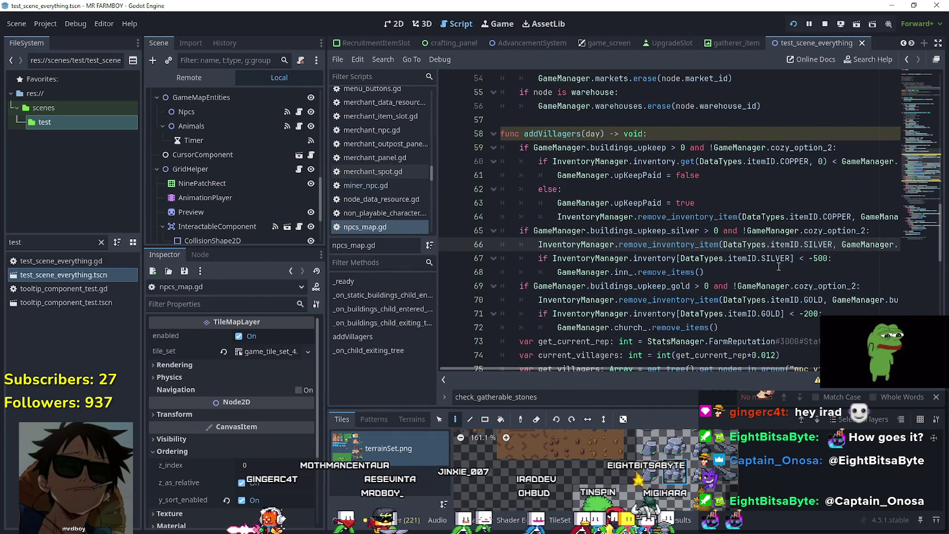
Step: Change the silver and gold inventory checks on lines 67 and 71 to '<= 0'
{"action": "double_click", "coordinate": [820, 258]}
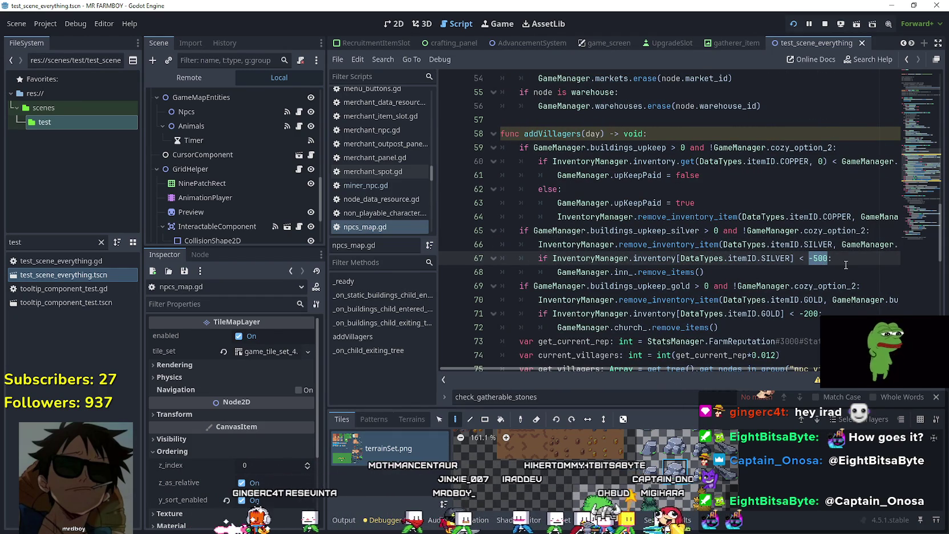
{"action": "type", "text": ":"}
{"action": "double_click", "coordinate": [810, 313]}
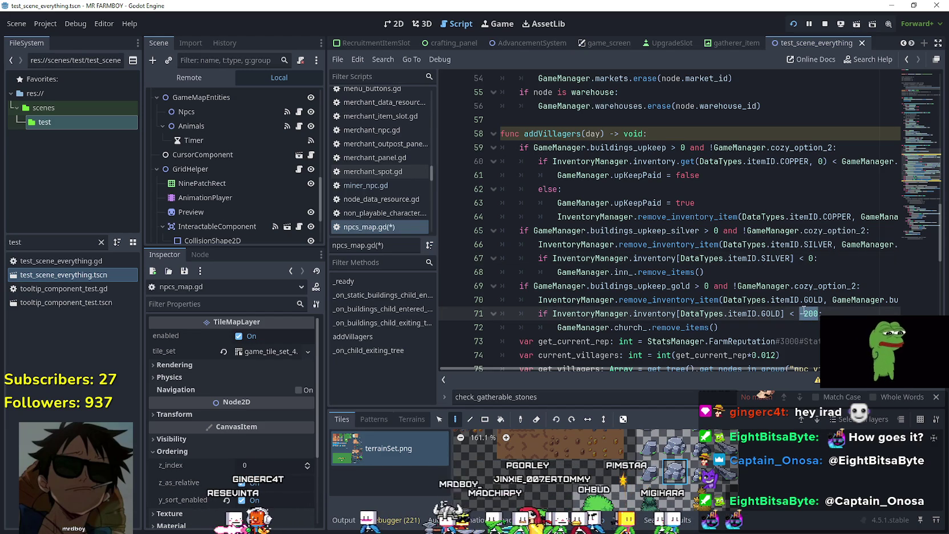
{"action": "left_click", "coordinate": [805, 262]}
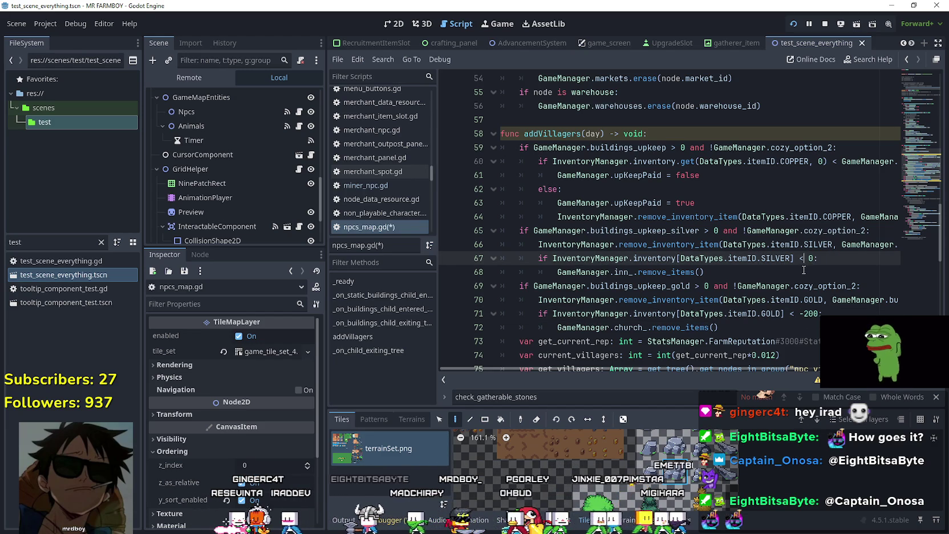
{"action": "type", "text": "="}
{"action": "left_click", "coordinate": [797, 316]}
{"action": "type", "text": "="}
{"action": "double_click", "coordinate": [815, 313]}
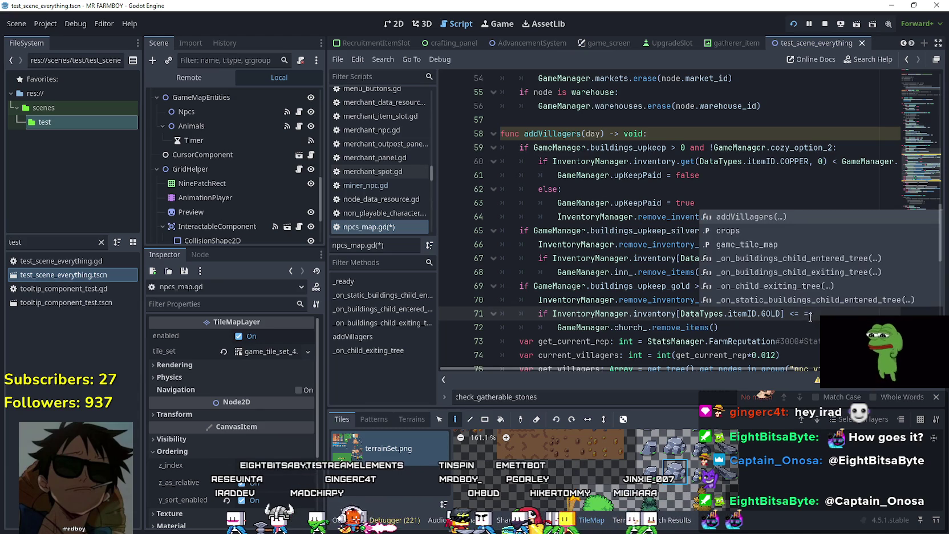
{"action": "type", "text": "0"}
{"action": "left_click", "coordinate": [657, 341]}
Step: Save npcs_map.gd and bring up actions for the remove_inventory_item call
{"action": "left_click_drag", "start_coordinate": [629, 374], "coordinate": [758, 367]}
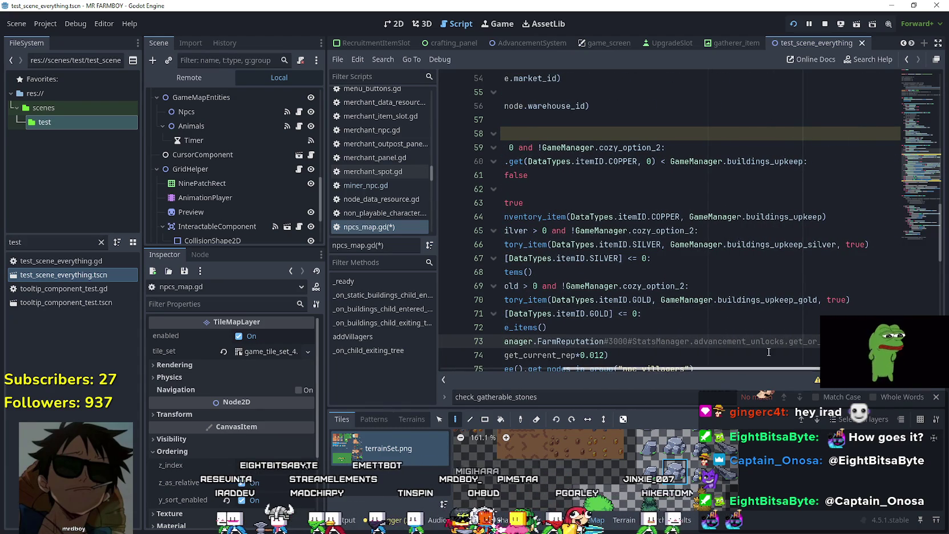
{"action": "left_click", "coordinate": [855, 244]}
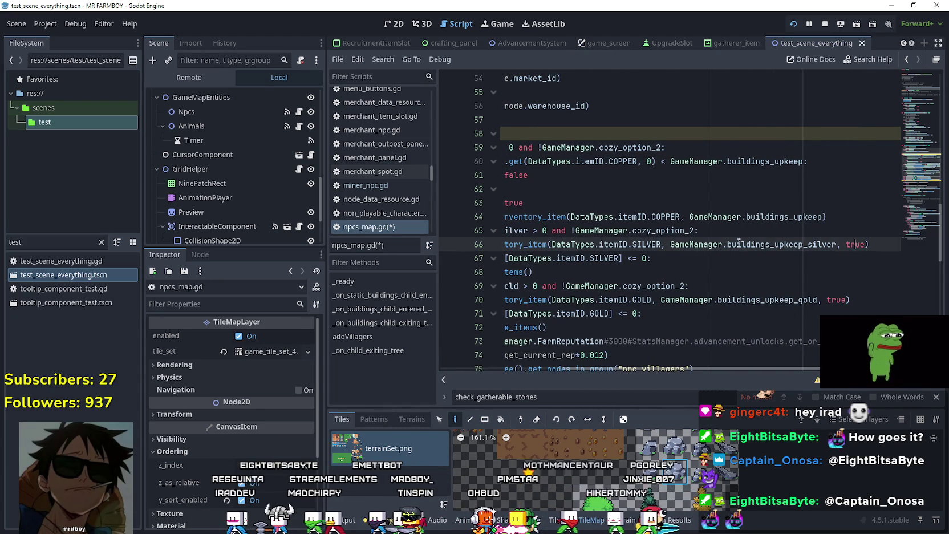
{"action": "left_click", "coordinate": [587, 272]}
{"action": "key", "text": "ctrl+s"}
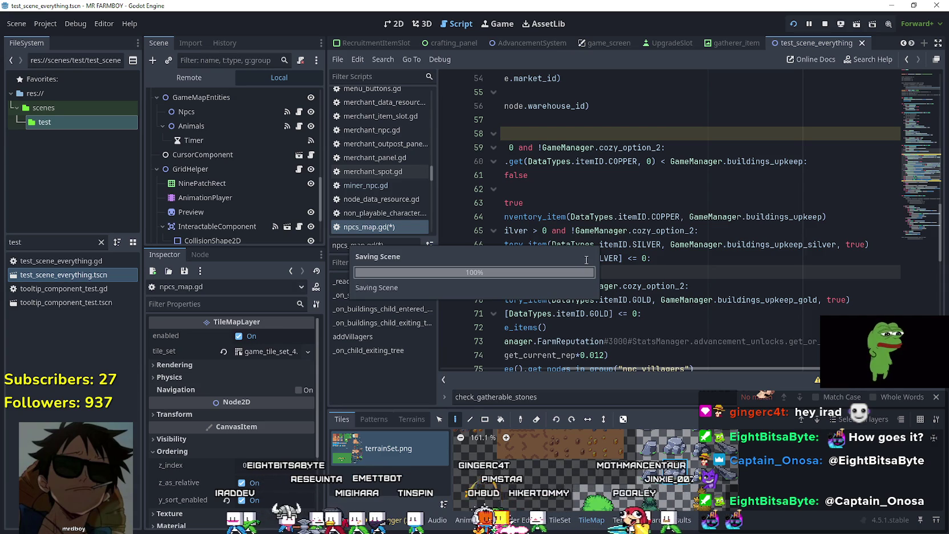
{"action": "right_click", "coordinate": [532, 248]}
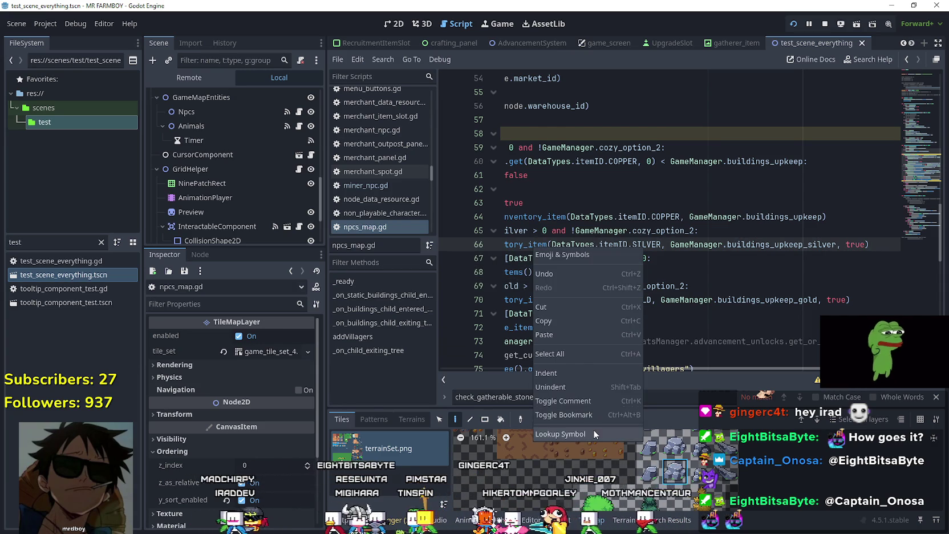
Step: Look up the remove_inventory_item definition and review its code
{"action": "left_click", "coordinate": [593, 433]}
{"action": "left_click", "coordinate": [666, 258]}
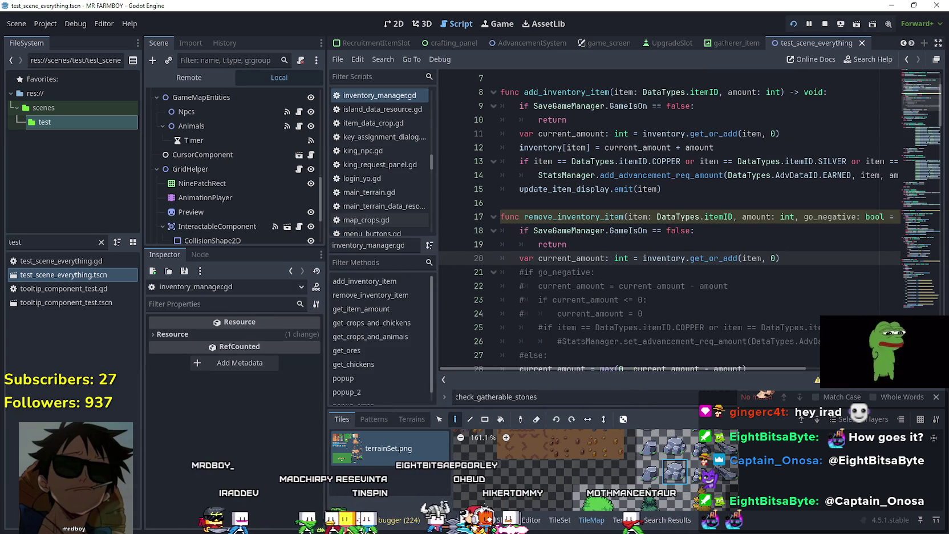
{"action": "scroll", "coordinate": [702, 329], "scroll_direction": "down", "scroll_amount": 3}
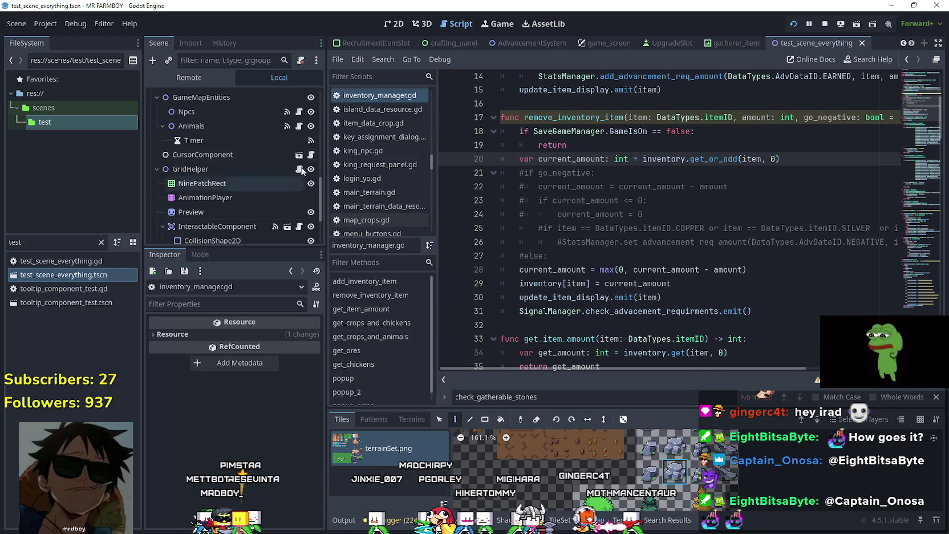
{"action": "scroll", "coordinate": [280, 182], "scroll_direction": "down", "scroll_amount": 1}
{"action": "scroll", "coordinate": [283, 178], "scroll_direction": "up", "scroll_amount": 2}
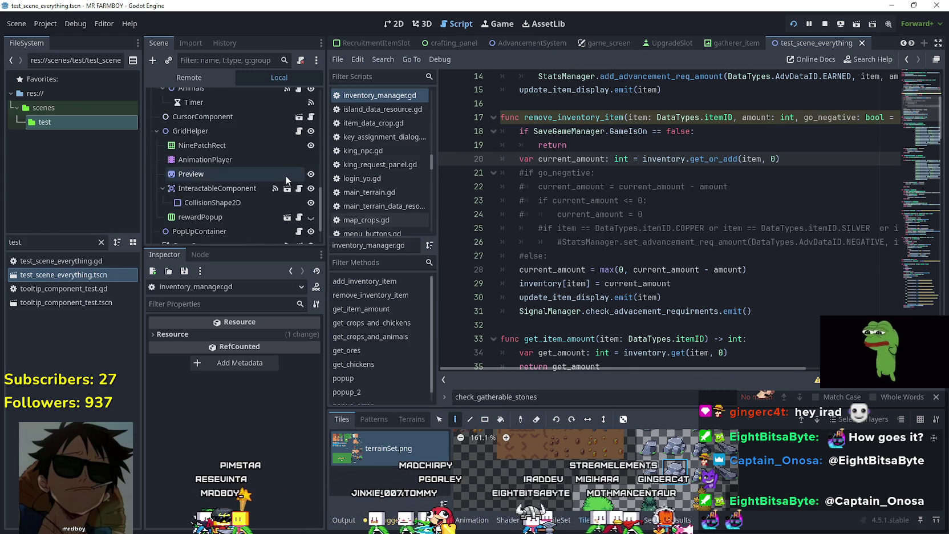
Step: Back in npcs_map.gd, remove the ', true' argument from the silver and gold deduction calls
{"action": "left_click", "coordinate": [299, 131]}
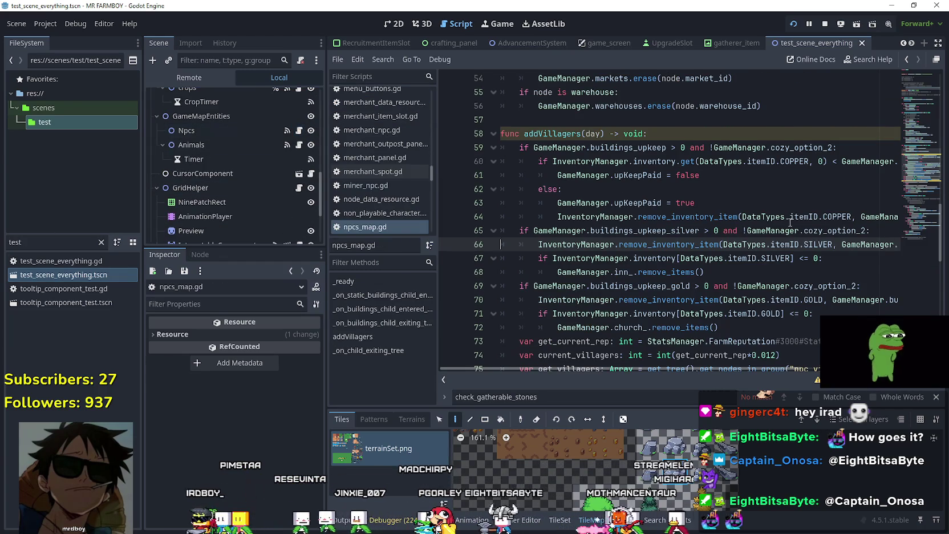
{"action": "left_click_drag", "start_coordinate": [801, 248], "coordinate": [913, 249]}
{"action": "double_click", "coordinate": [874, 244]}
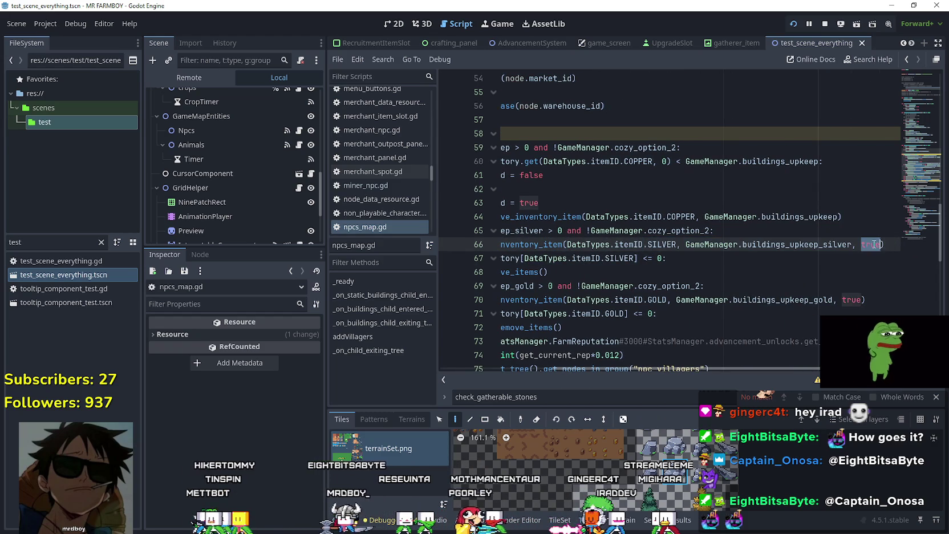
{"action": "left_click", "coordinate": [855, 299]}
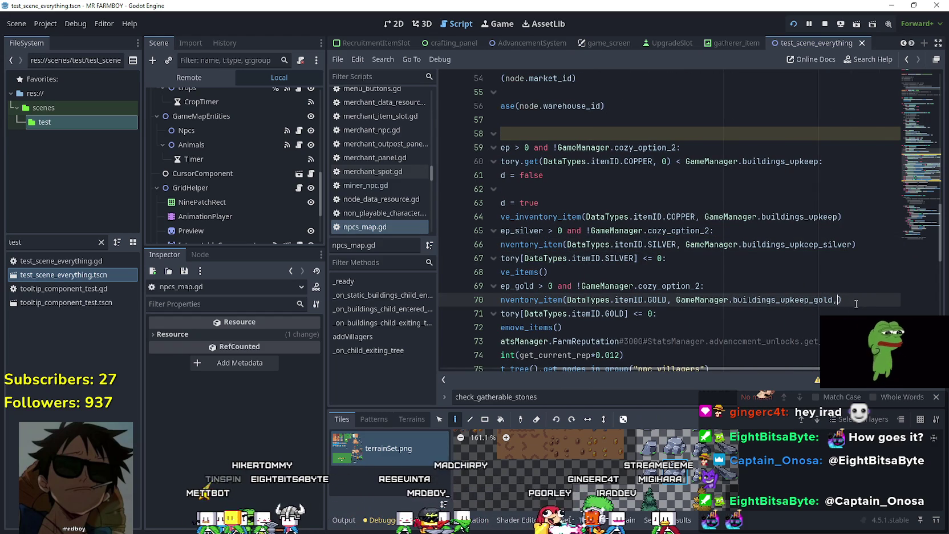
{"action": "key", "text": "ctrl+z"}
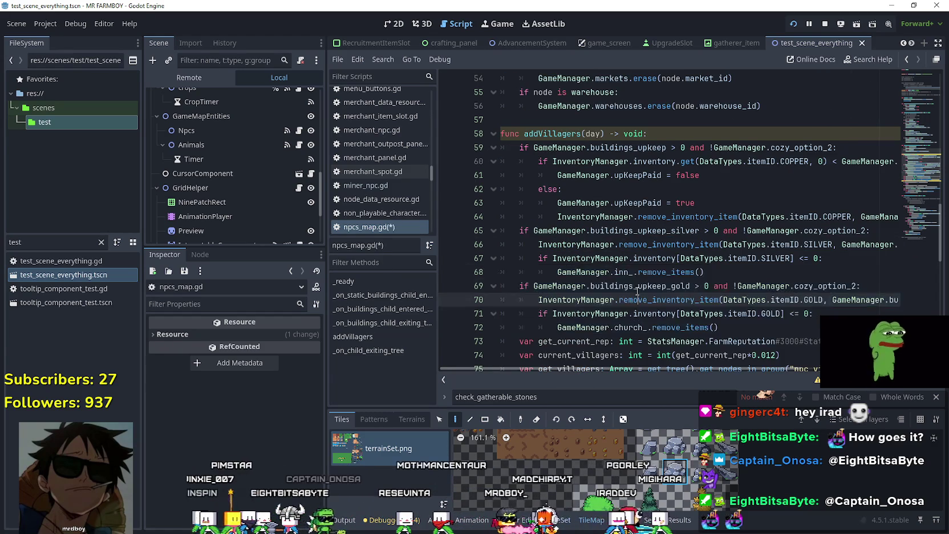
Step: Save npcs_map.gd and switch over to the Steam event editor
{"action": "scroll", "coordinate": [712, 342], "scroll_direction": "down", "scroll_amount": 2}
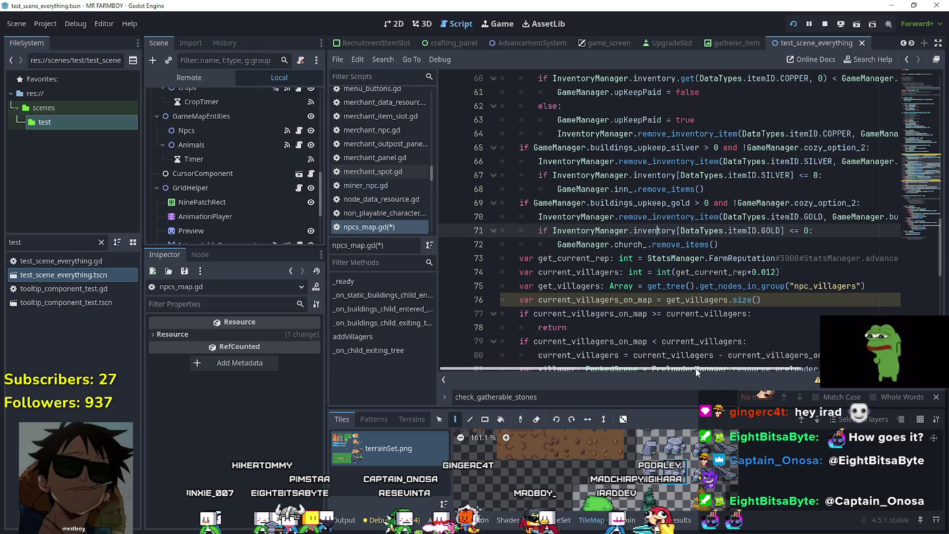
{"action": "scroll", "coordinate": [685, 273], "scroll_direction": "up", "scroll_amount": 4}
{"action": "scroll", "coordinate": [669, 229], "scroll_direction": "down", "scroll_amount": 2}
{"action": "scroll", "coordinate": [670, 229], "scroll_direction": "up", "scroll_amount": 3}
{"action": "key", "text": "ctrl+s"}
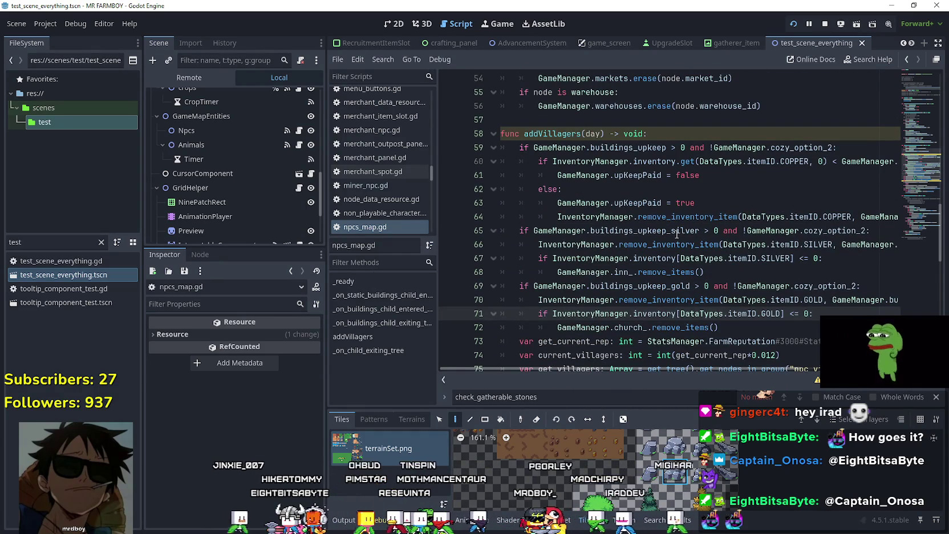
{"action": "left_click", "coordinate": [676, 232]}
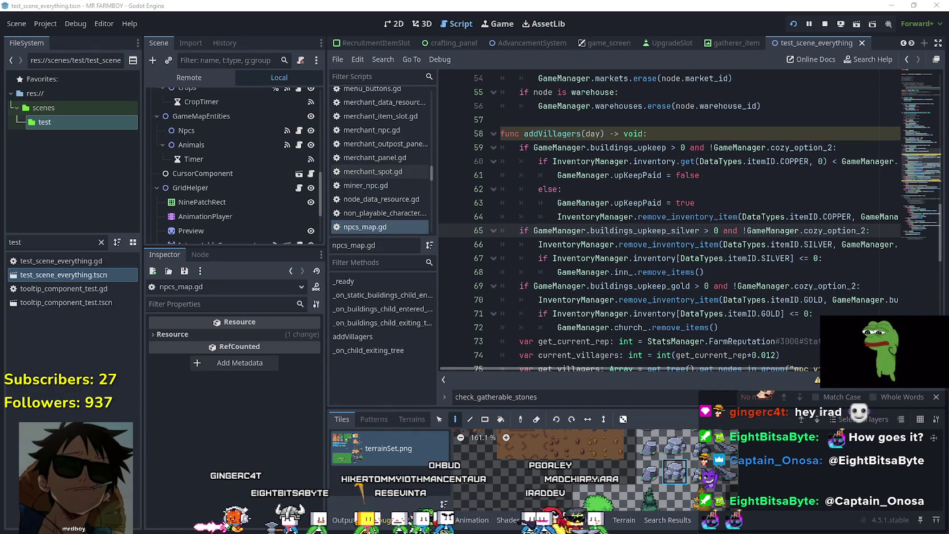
{"action": "key", "text": "alt+Tab"}
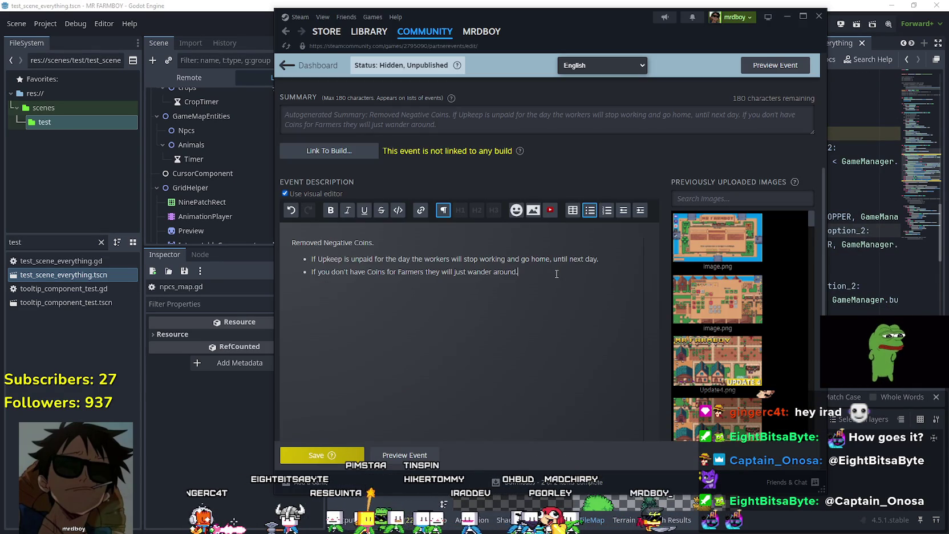
Step: Add a new empty bullet and rename the first bullet's 'Upkeep' to 'Copper Upkeep'
{"action": "key", "text": "Return"}
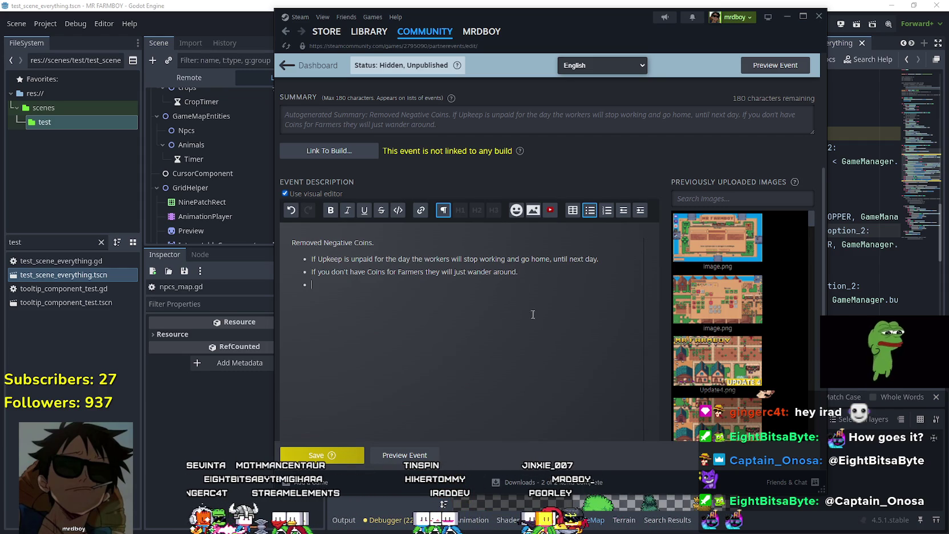
{"action": "left_click", "coordinate": [340, 259]}
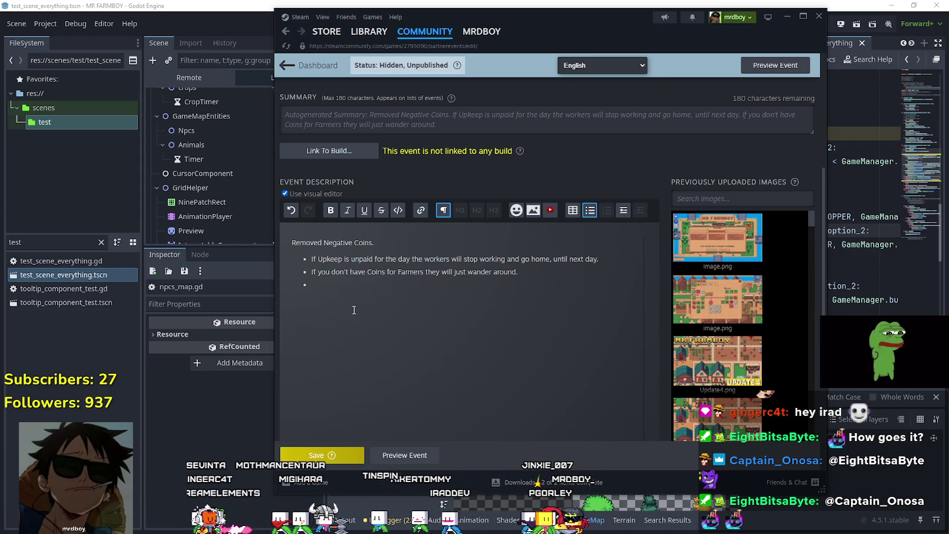
{"action": "left_click", "coordinate": [316, 264]}
{"action": "type", "text": "Copper"}
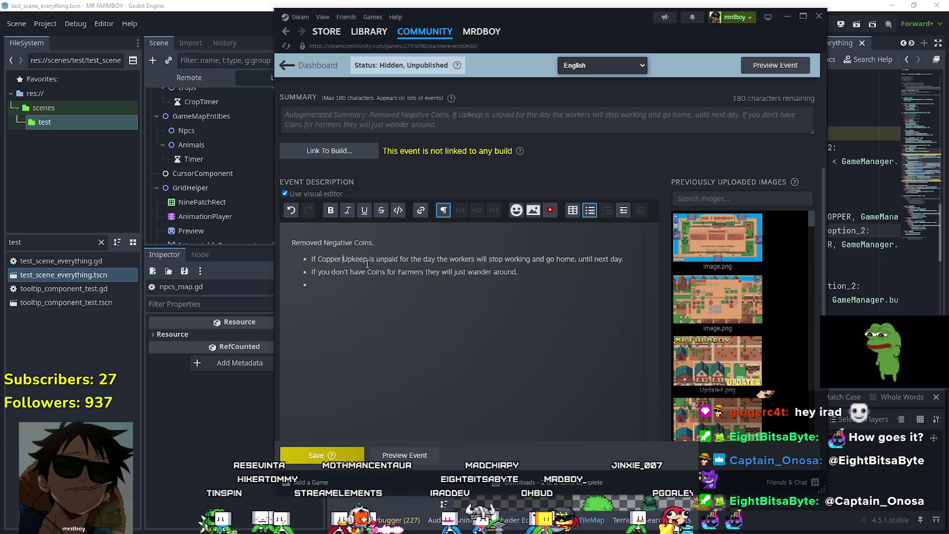
Step: Change the second bullet to 'Copper Coins' and add 'to replant with,' after 'Farmers'
{"action": "left_click", "coordinate": [373, 284]}
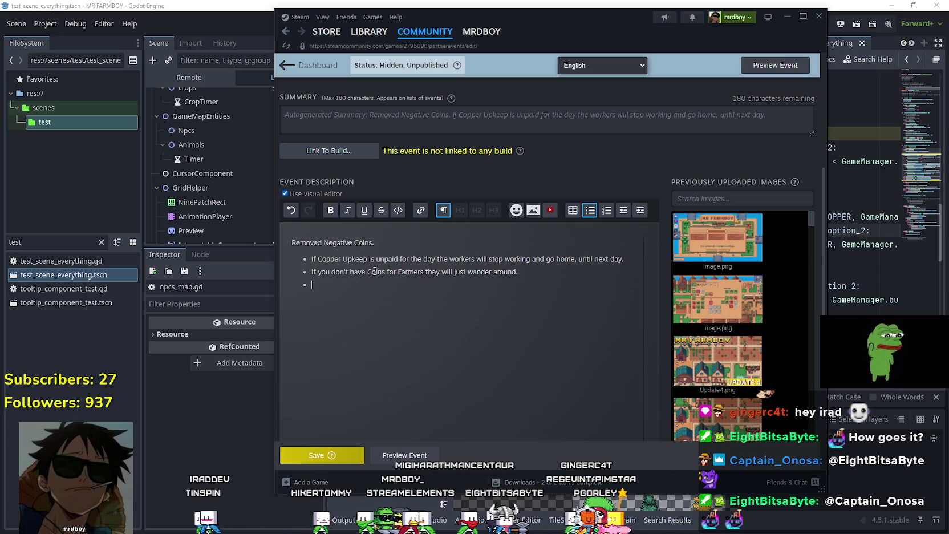
{"action": "left_click", "coordinate": [366, 272]}
{"action": "type", "text": "Copper"}
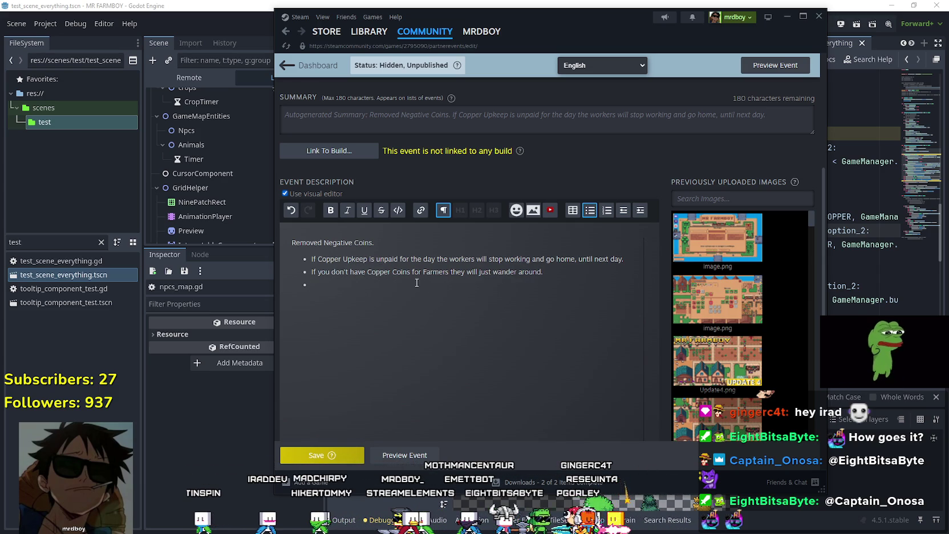
{"action": "left_click", "coordinate": [451, 272]}
{"action": "type", "text": "to replant with "}
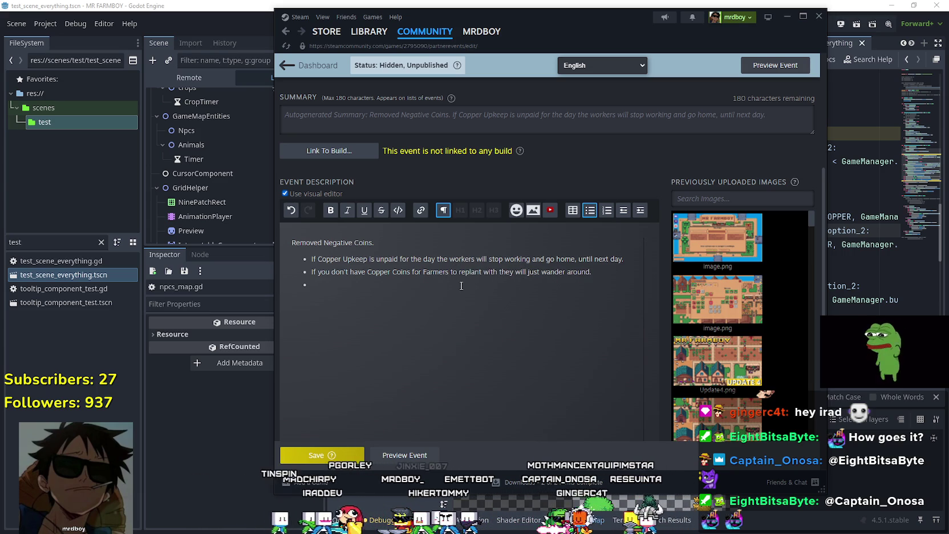
{"action": "type", "text": ","}
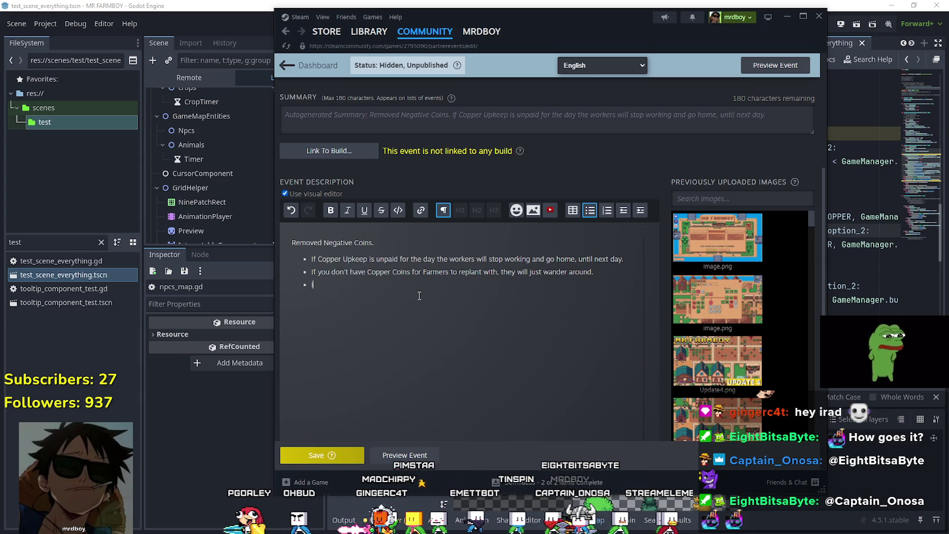
{"action": "type", "text": "'t have Silver"}
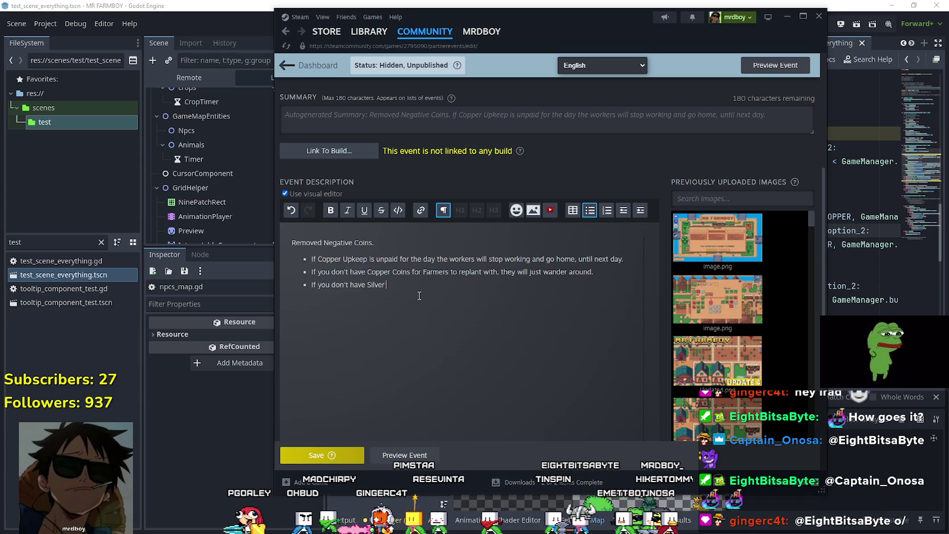
Step: Write the third bullet saying unpaid Silver Upkeep deactivates your Inn Buffs
{"action": "key", "text": "BackSpace"}
{"action": "key", "text": "BackSpace"}
{"action": "key", "text": "BackSpace"}
{"action": "key", "text": "BackSpace"}
{"action": "type", "text": "Silver Upke"}
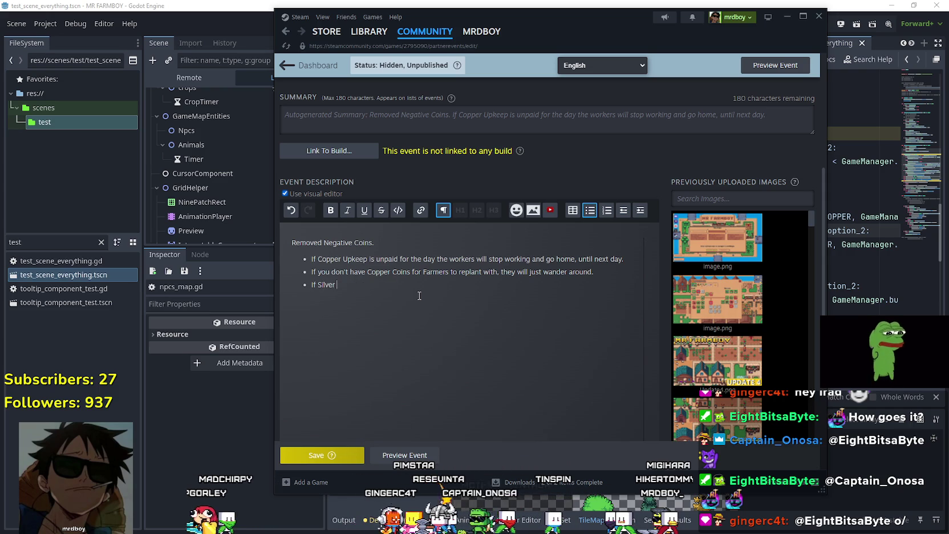
{"action": "type", "text": "ep is unp"}
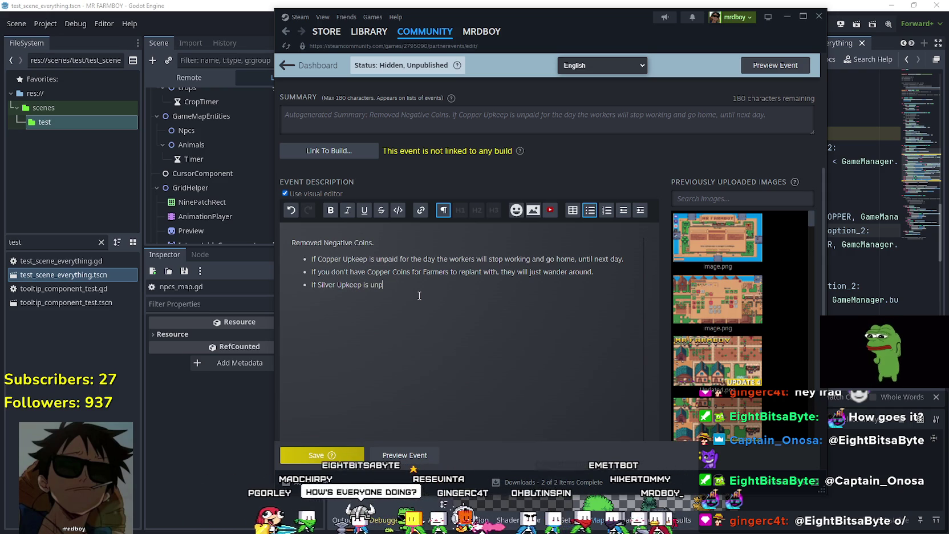
{"action": "type", "text": "aid your Inn Buffs will d"}
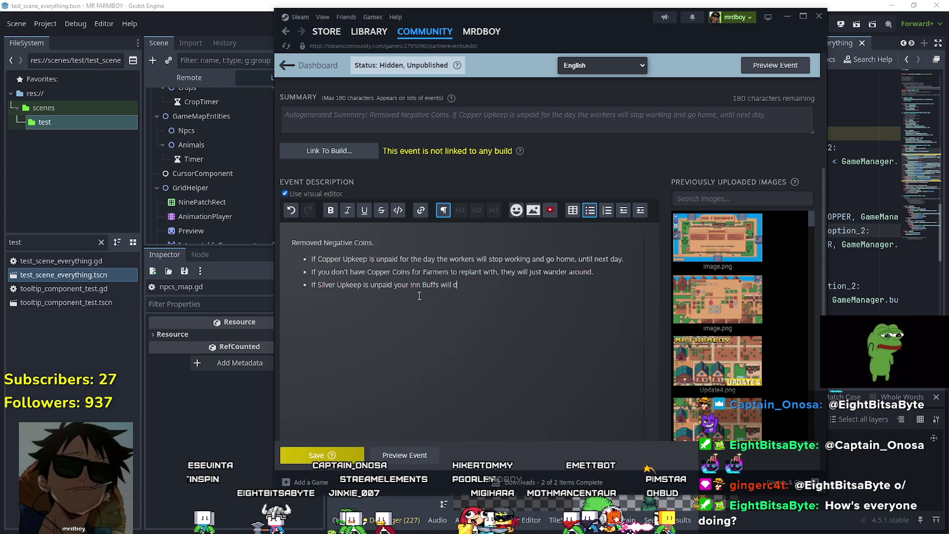
{"action": "type", "text": "o"}
{"action": "key", "text": "BackSpace"}
{"action": "key", "text": "BackSpace"}
{"action": "key", "text": "BackSpace"}
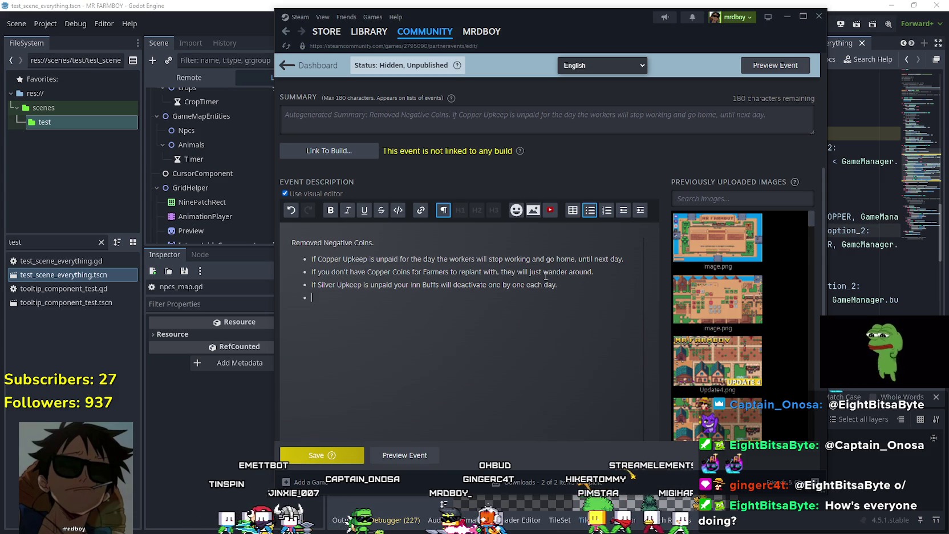
Step: Copy it into a fourth bullet about Gold Upkeep and Temple Buffs, then return to Godot
{"action": "left_click_drag", "start_coordinate": [558, 285], "coordinate": [313, 285]}
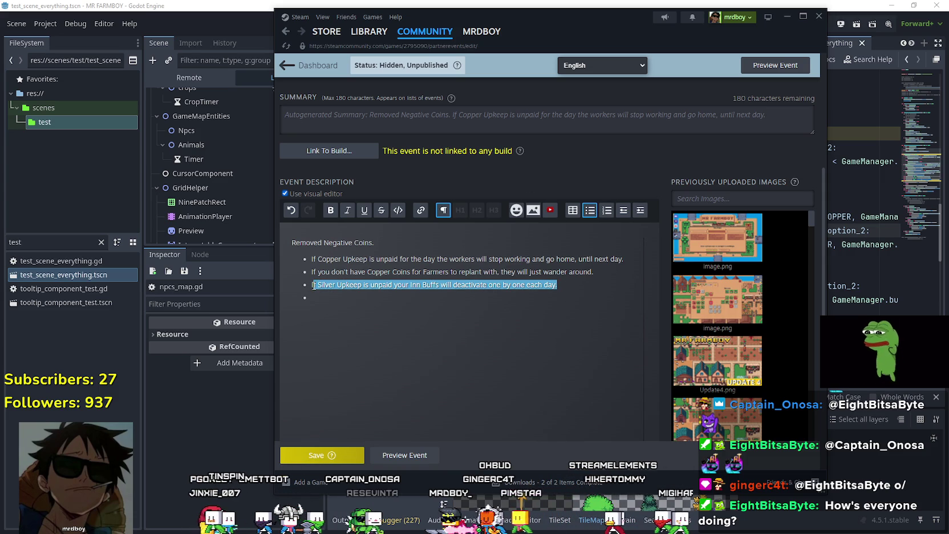
{"action": "key", "text": "ctrl+c"}
{"action": "left_click", "coordinate": [329, 298]}
{"action": "key", "text": "ctrl+v"}
{"action": "double_click", "coordinate": [327, 297]}
{"action": "type", "text": "Gold"}
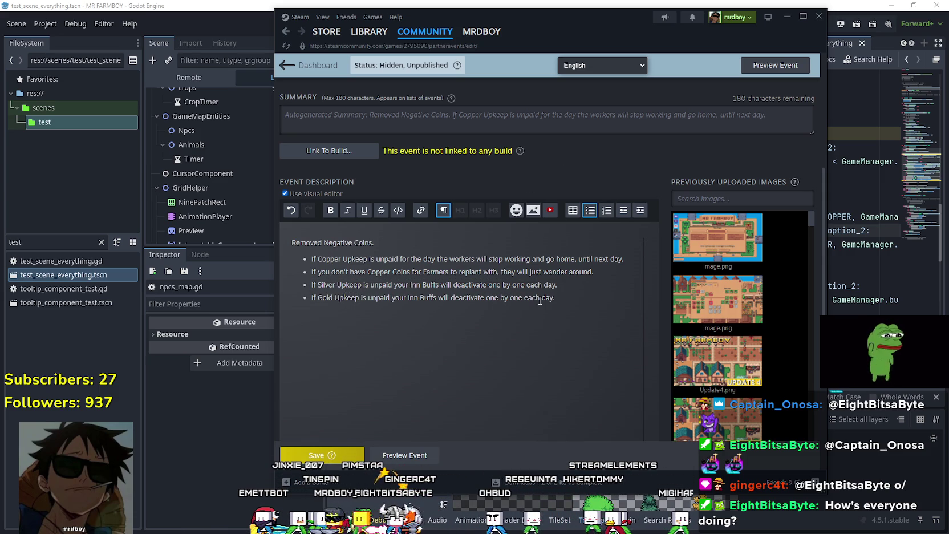
{"action": "double_click", "coordinate": [414, 297]}
{"action": "type", "text": "Temple"}
{"action": "key", "text": "End"}
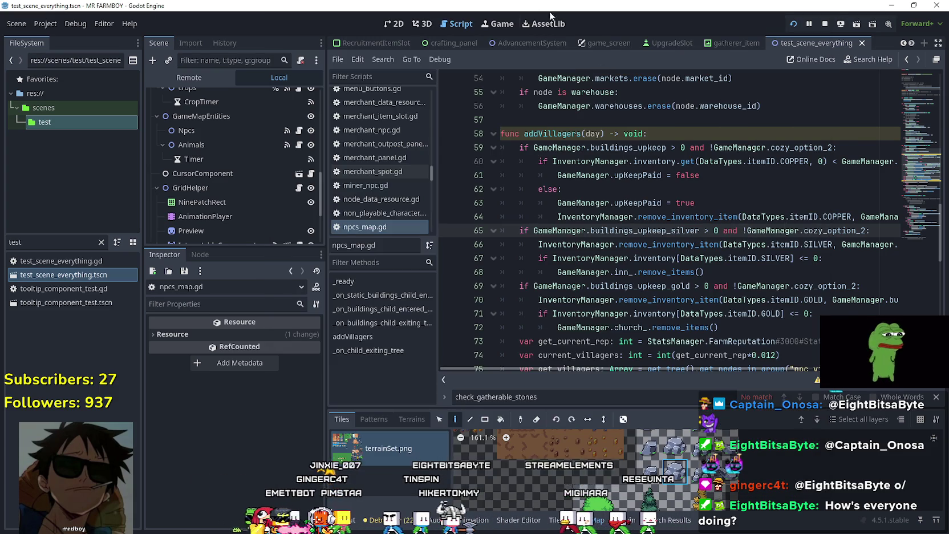
{"action": "left_click", "coordinate": [532, 4]}
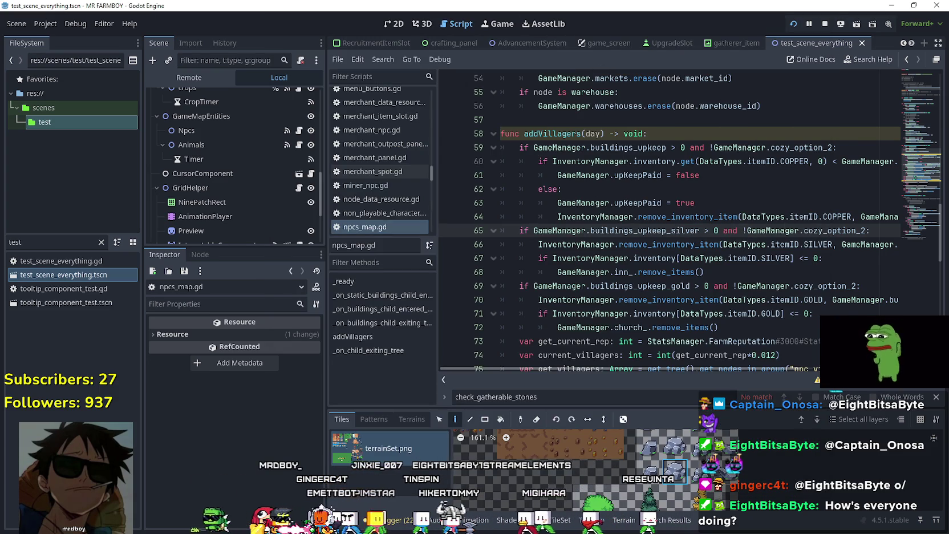
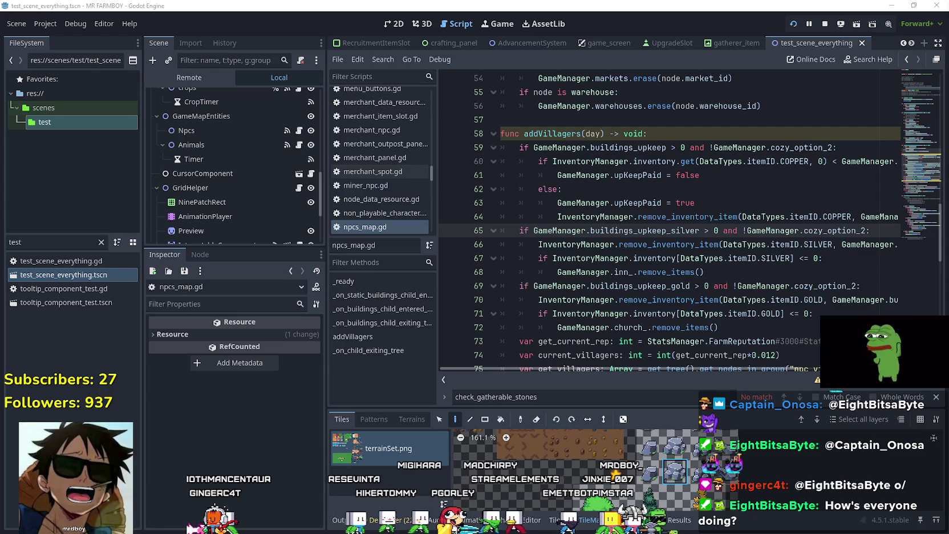
Step: Put the caret on line 64 of addVillagers, then bring the Steam event editor forward
{"action": "left_click", "coordinate": [587, 217]}
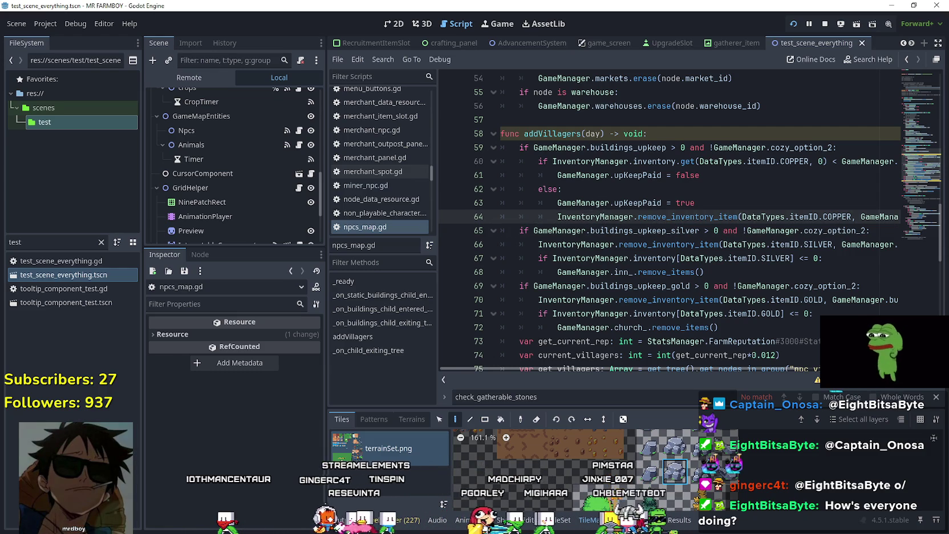
{"action": "key", "text": "alt+Tab"}
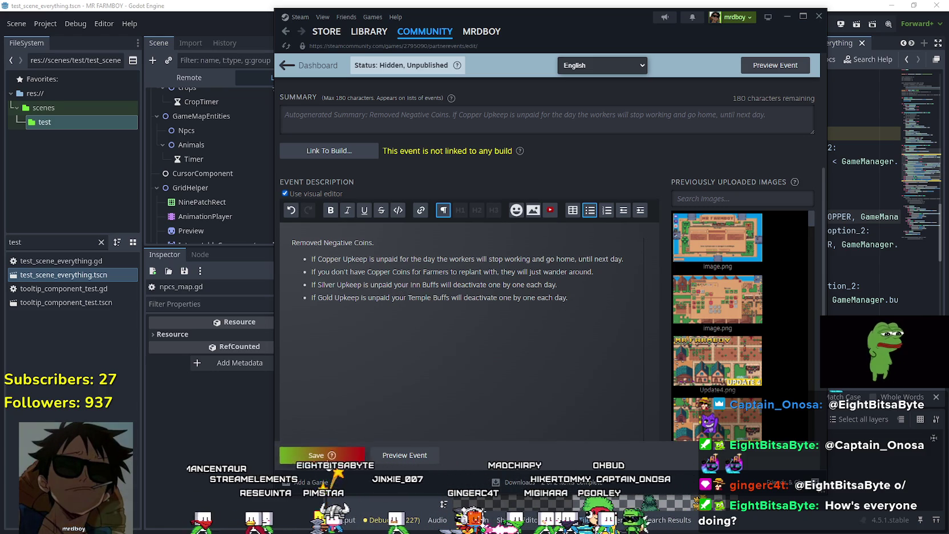
Step: Save the event draft, then try an extra bullet after the Gold Upkeep rule and remove it
{"action": "left_click", "coordinate": [320, 455]}
{"action": "left_click", "coordinate": [564, 286]}
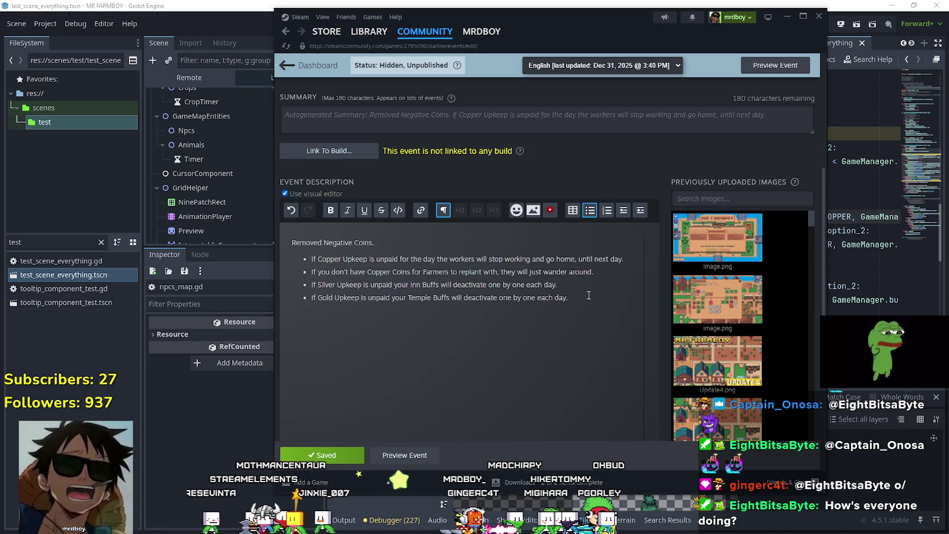
{"action": "key", "text": "Return"}
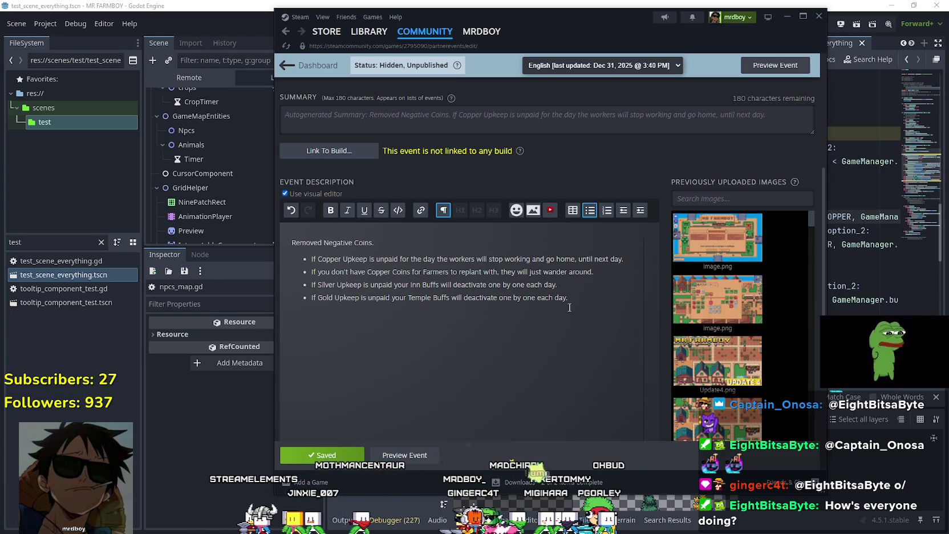
{"action": "key", "text": "BackSpace"}
{"action": "key", "text": "BackSpace"}
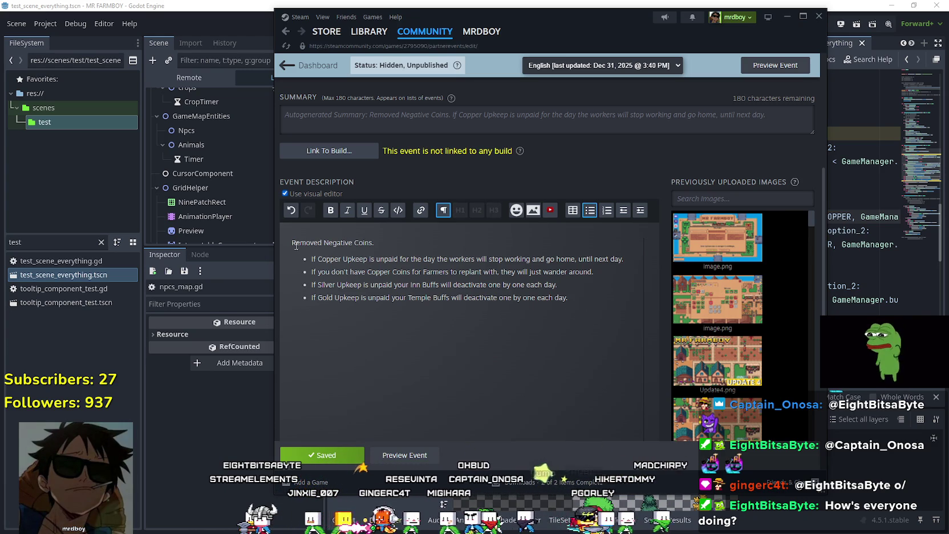
{"action": "key", "text": "Return"}
{"action": "key", "text": "BackSpace"}
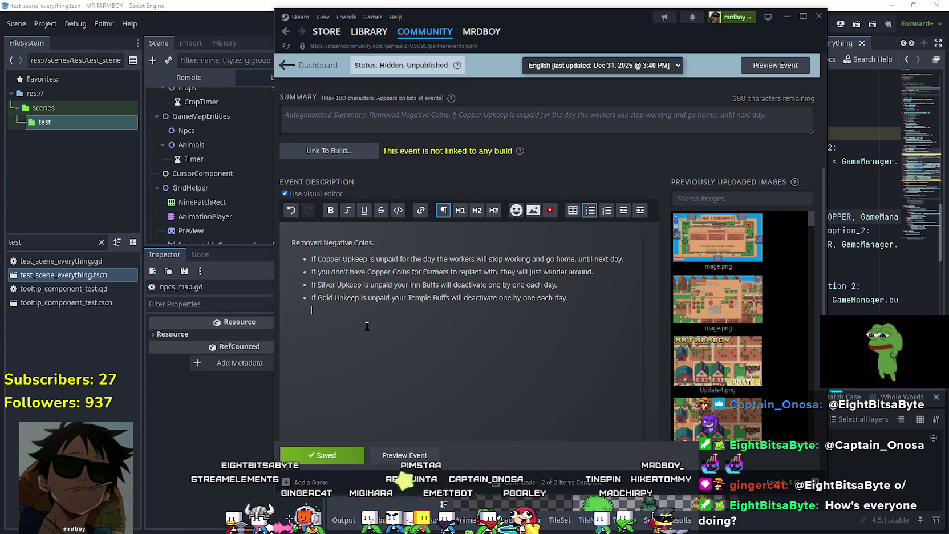
Step: Delete a trial 'Remove' bullet so four upkeep bullets remain, caret before Removed Negative Coins
{"action": "type", "text": "Remove"}
{"action": "key", "text": "Home"}
{"action": "key", "text": "BackSpace"}
{"action": "key", "text": "Return"}
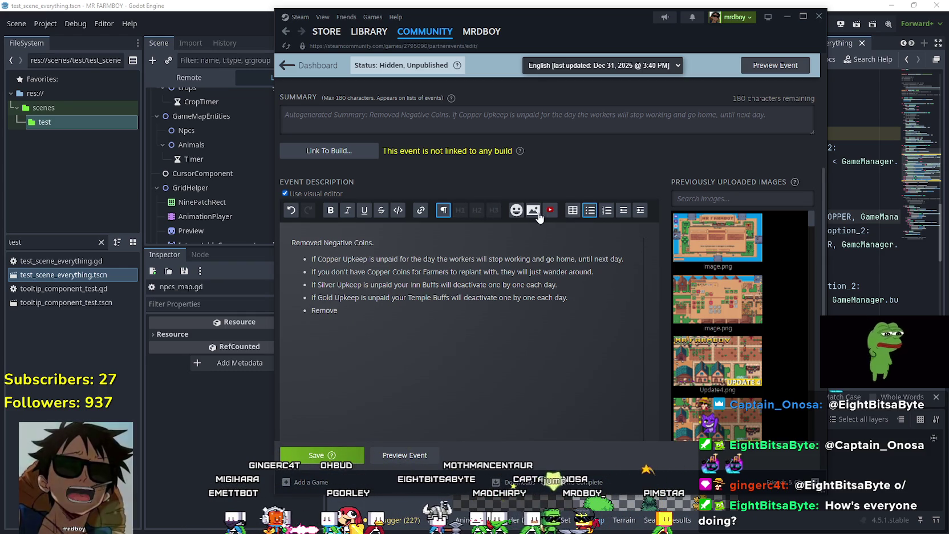
{"action": "left_click_drag", "start_coordinate": [376, 311], "coordinate": [313, 313]}
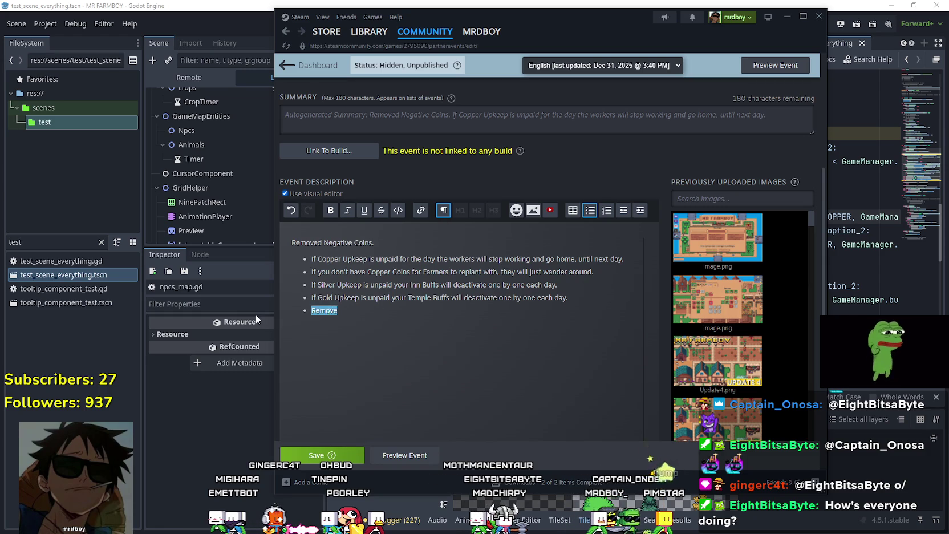
{"action": "key", "text": "BackSpace"}
{"action": "key", "text": "BackSpace"}
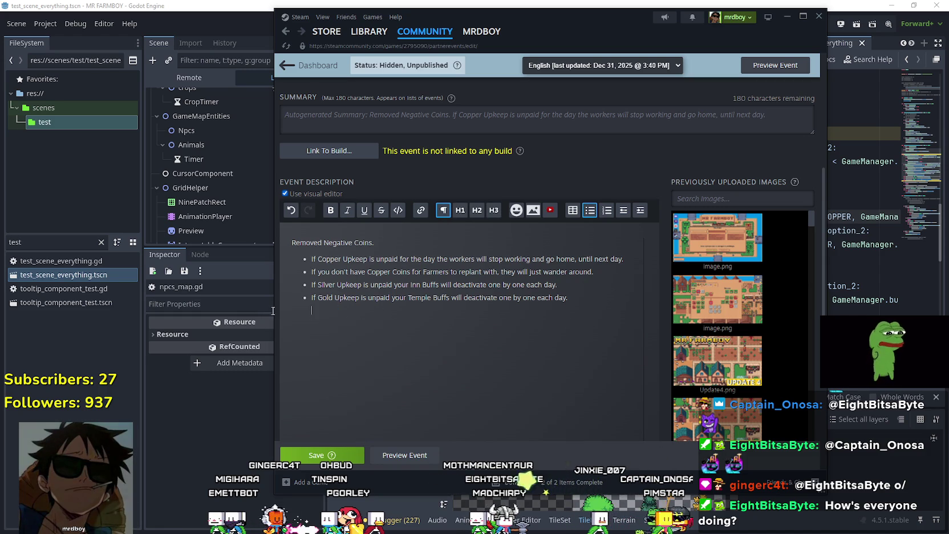
{"action": "key", "text": "BackSpace"}
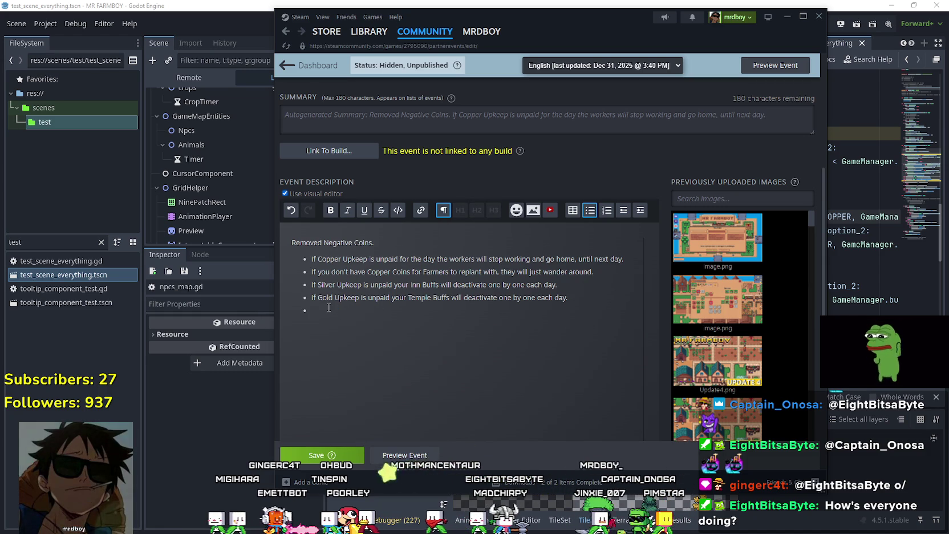
{"action": "key", "text": "BackSpace"}
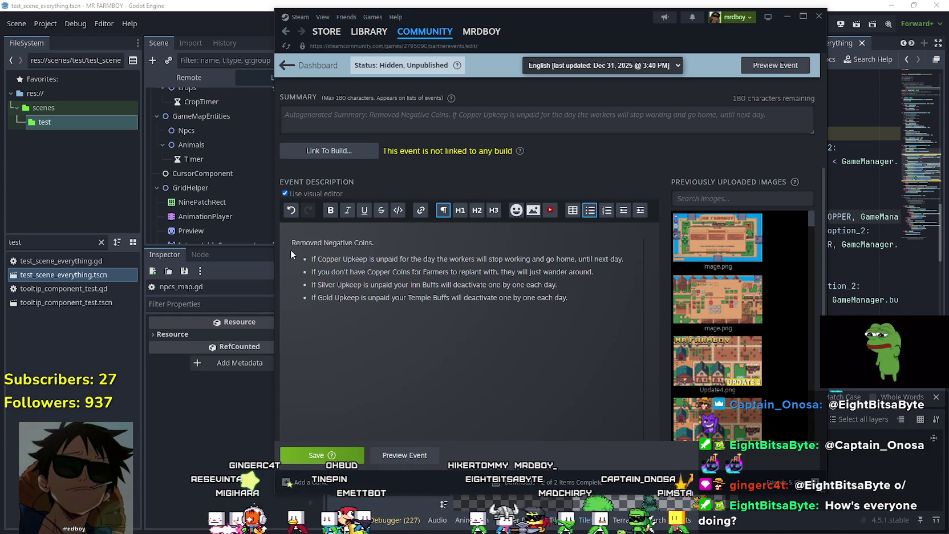
{"action": "left_click", "coordinate": [293, 243]}
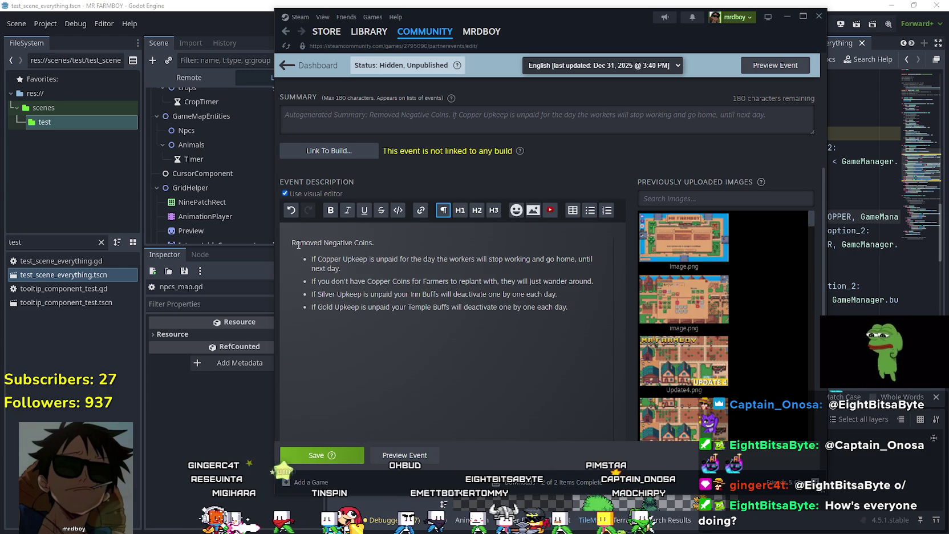
Step: Insert a new first line above Removed Negative Coins with the heading 'Removed the Ores'
{"action": "key", "text": "Return"}
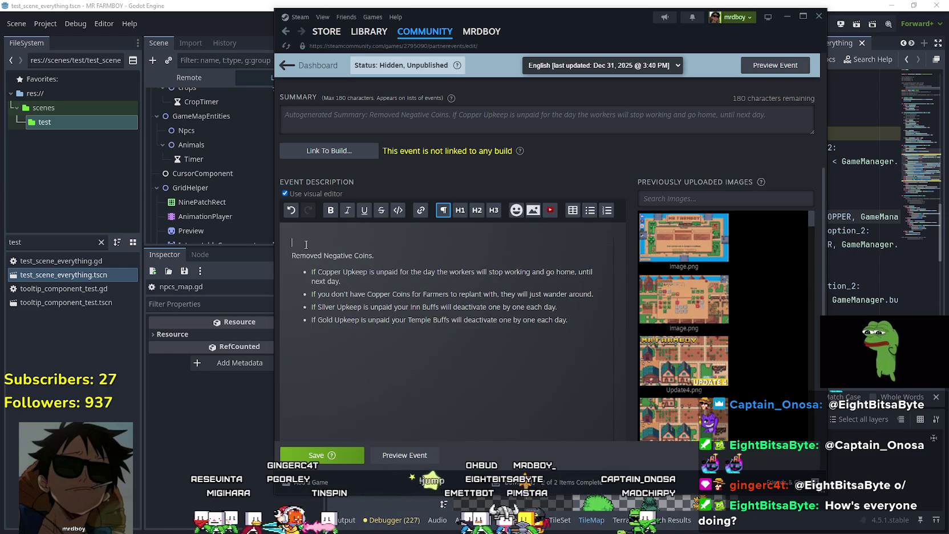
{"action": "left_click", "coordinate": [393, 319]}
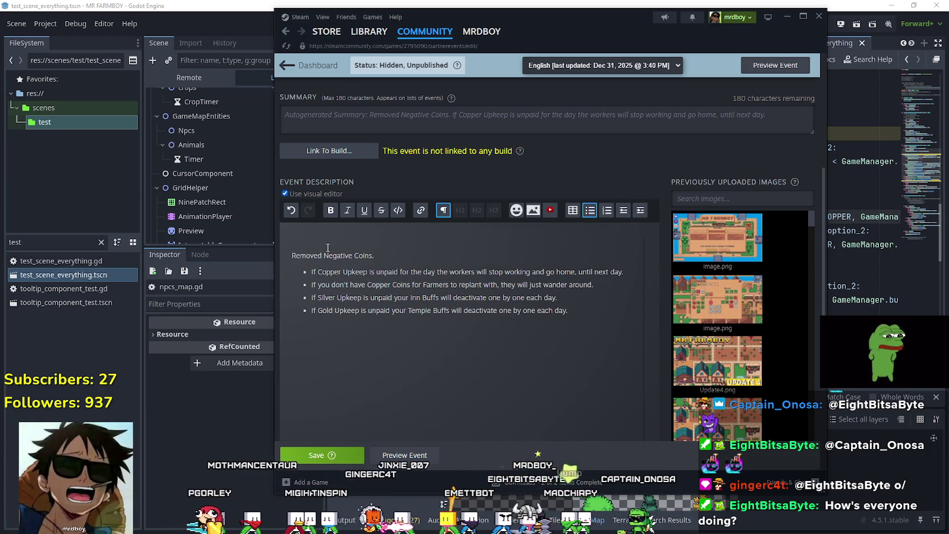
{"action": "left_click", "coordinate": [319, 242]}
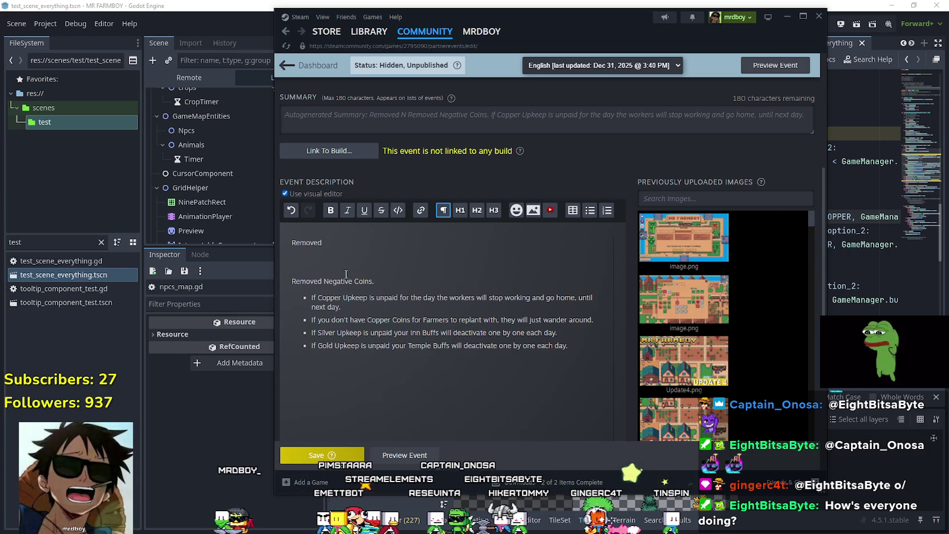
{"action": "type", "text": " the Ores"}
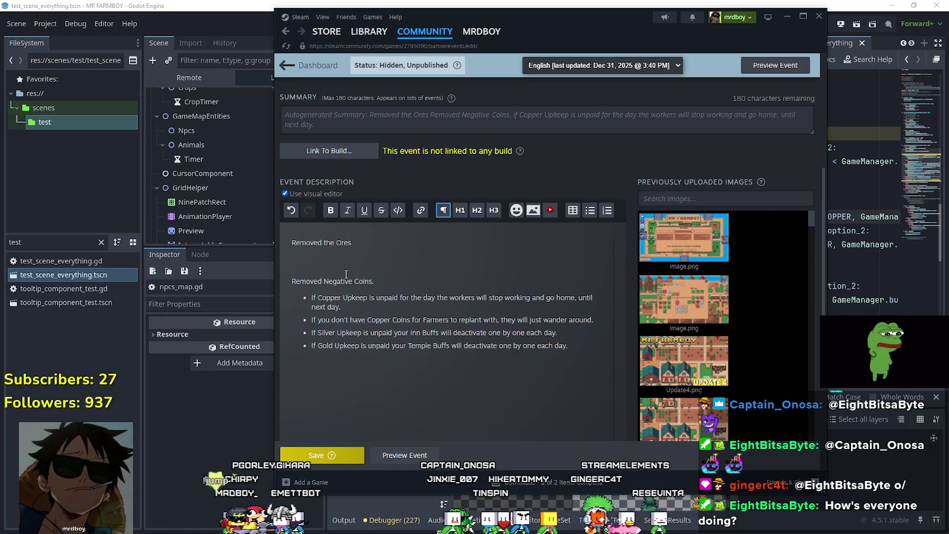
{"action": "type", "text": " Deposits "}
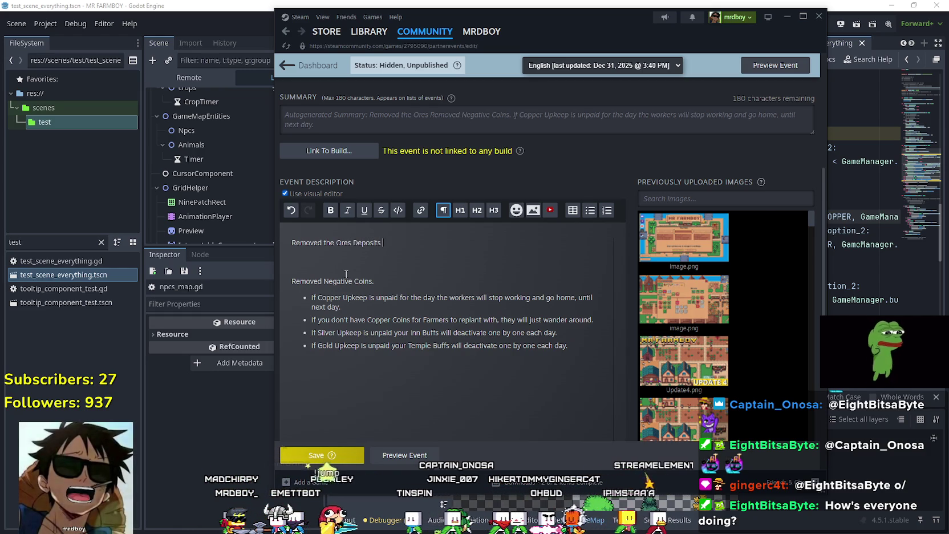
{"action": "type", "text": "re"}
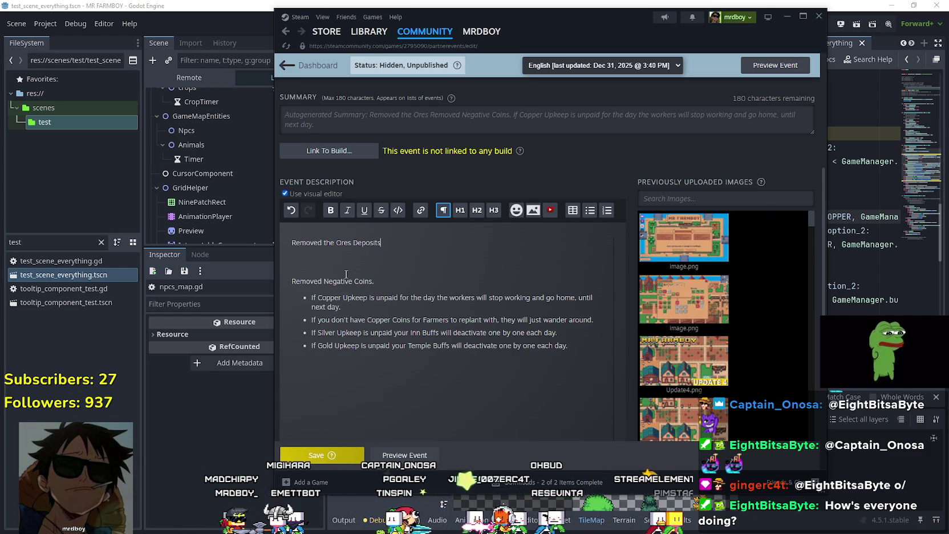
Step: Add the bullet 'Replaced the Ores with Stone' beneath it and select the word Deposits
{"action": "key", "text": "Return"}
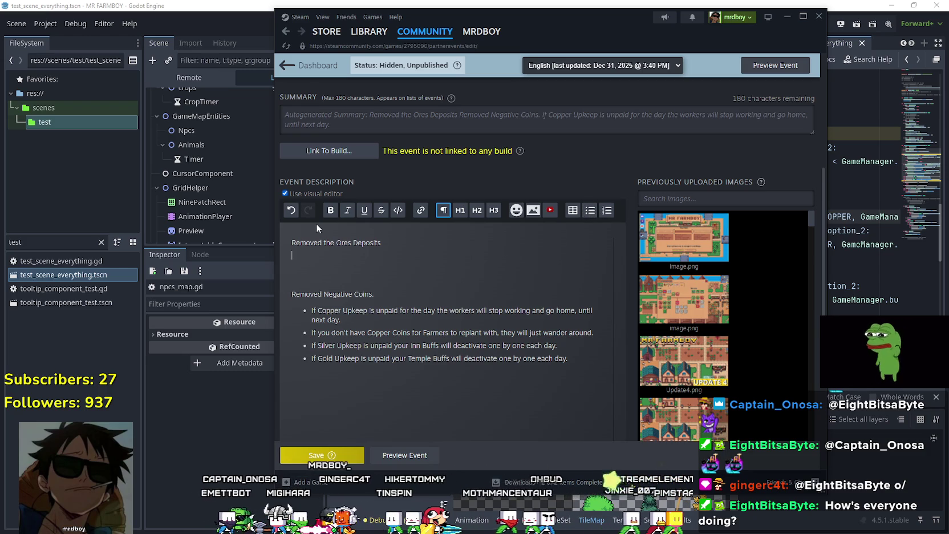
{"action": "left_click", "coordinate": [583, 212]}
{"action": "type", "text": "Rep"}
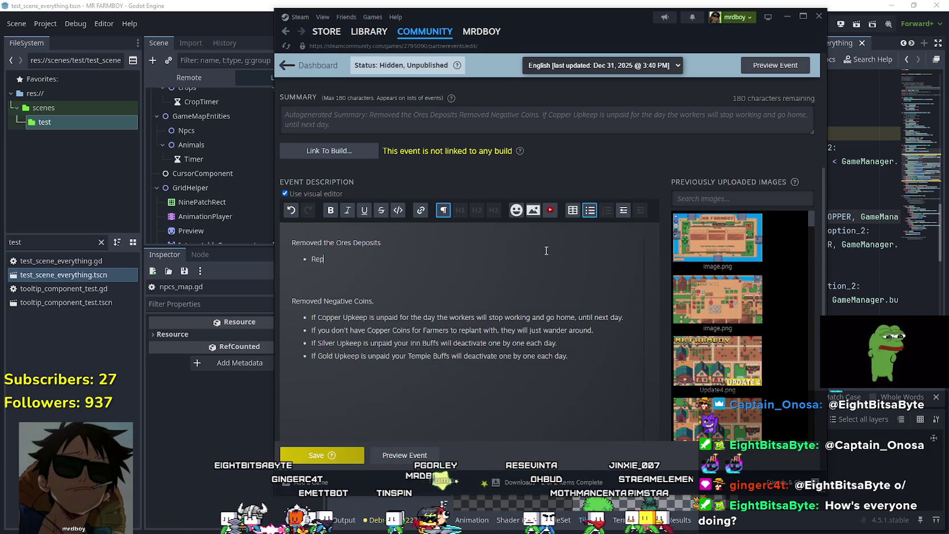
{"action": "type", "text": "laced the Ore"}
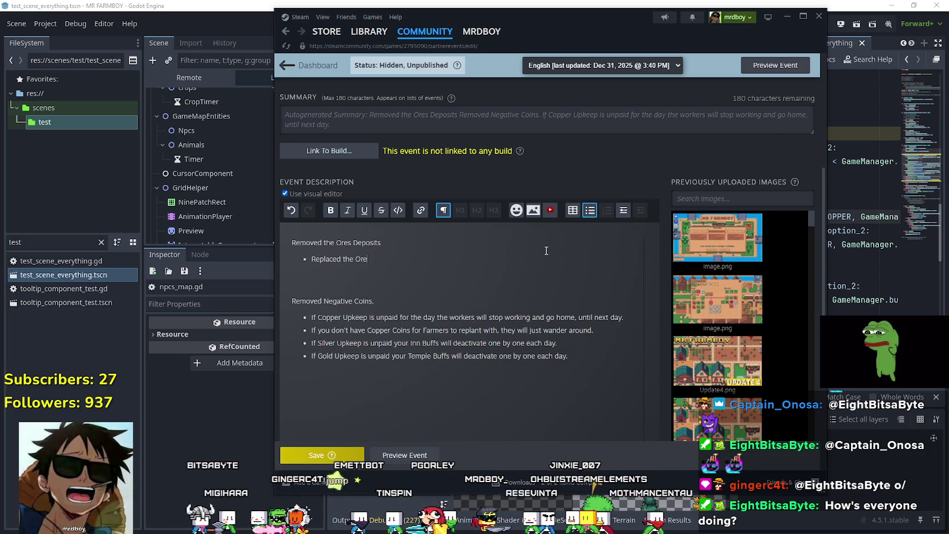
{"action": "type", "text": "ne"}
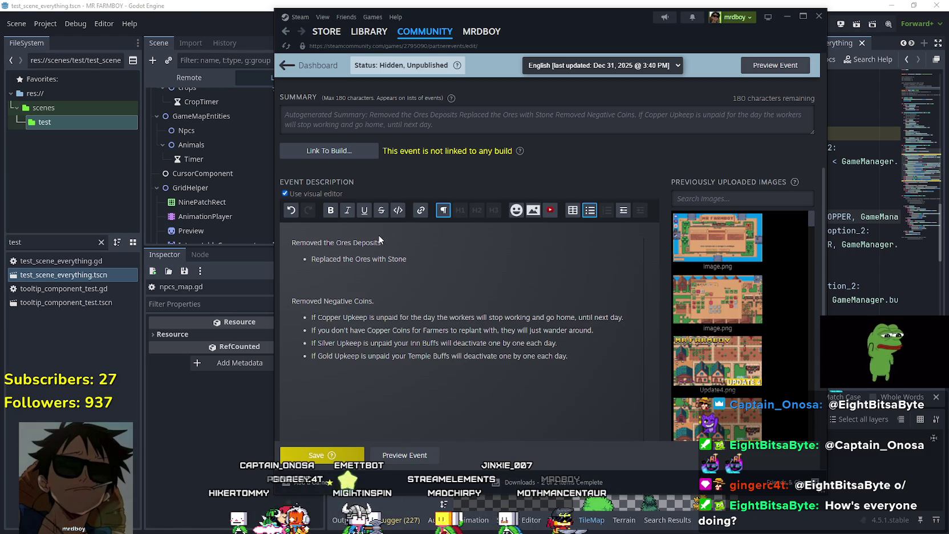
{"action": "double_click", "coordinate": [366, 243]}
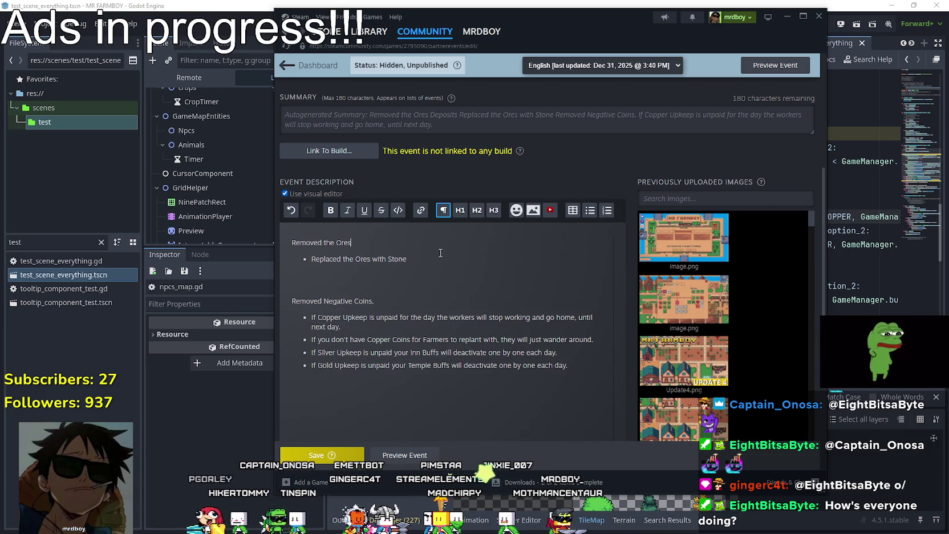
{"action": "key", "text": "alt+Tab"}
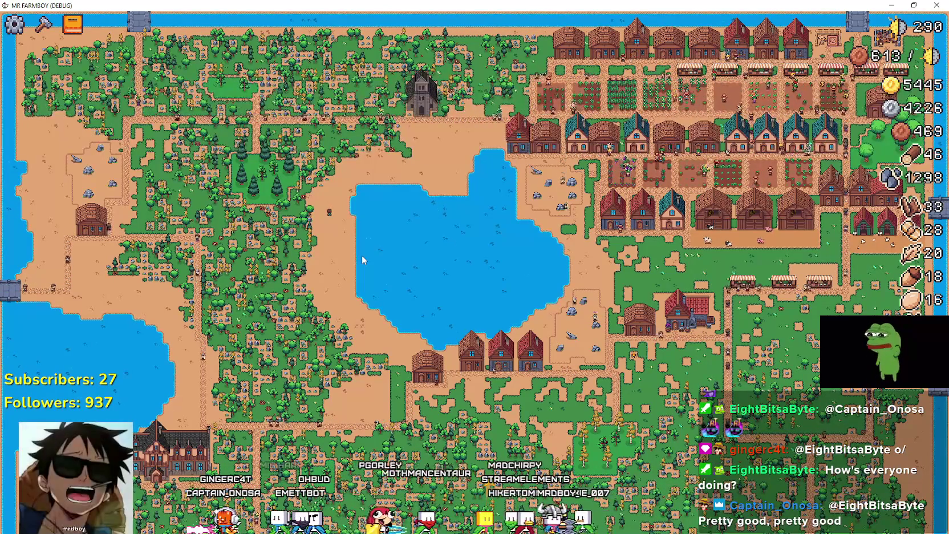
Step: Filter the FileSystem for player, open player.tscn, and open its Mining state script
{"action": "key", "text": "alt+Tab"}
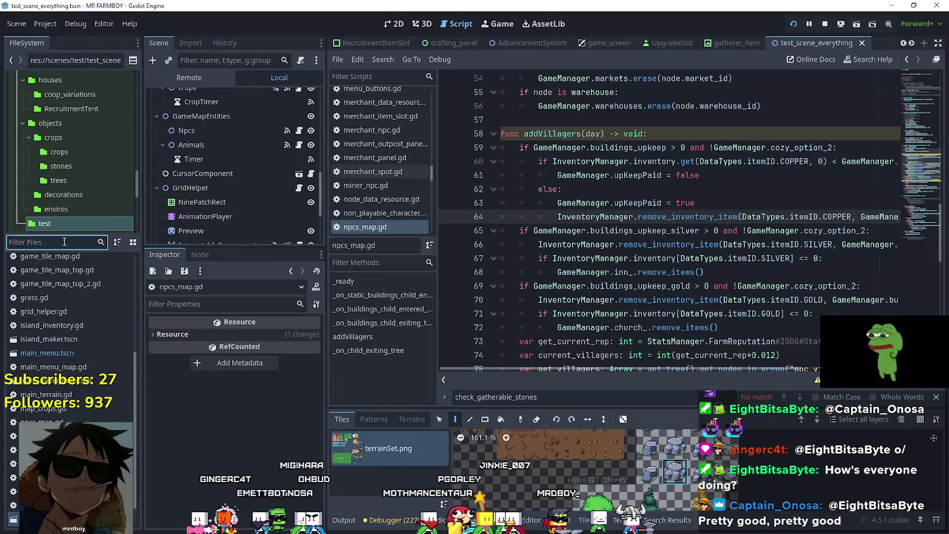
{"action": "type", "text": "player"}
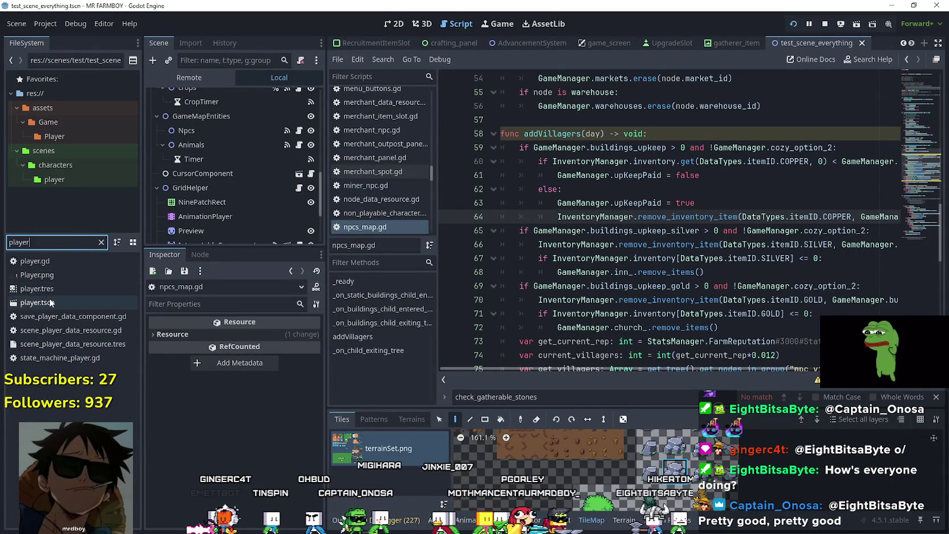
{"action": "double_click", "coordinate": [49, 302]}
{"action": "scroll", "coordinate": [245, 174], "scroll_direction": "down", "scroll_amount": 5}
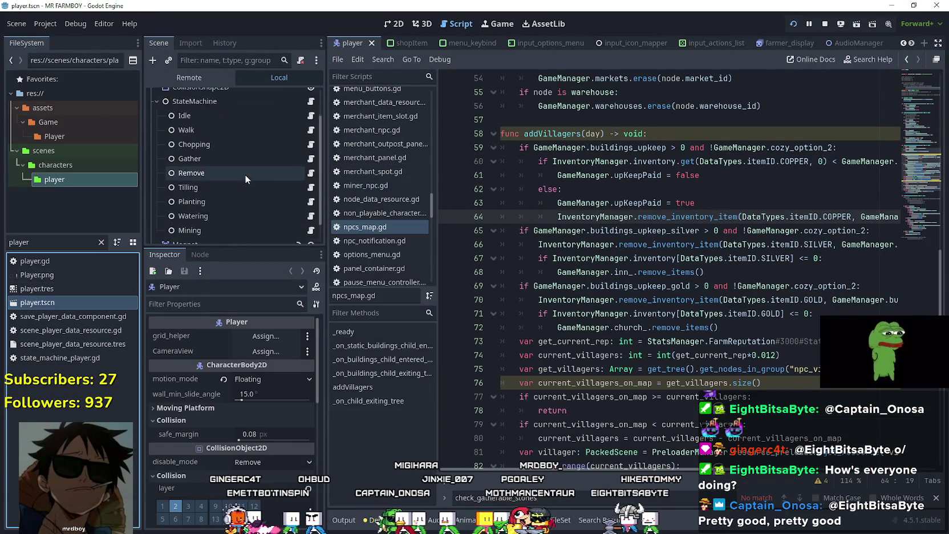
{"action": "left_click", "coordinate": [310, 212]}
{"action": "scroll", "coordinate": [700, 296], "scroll_direction": "down", "scroll_amount": 6}
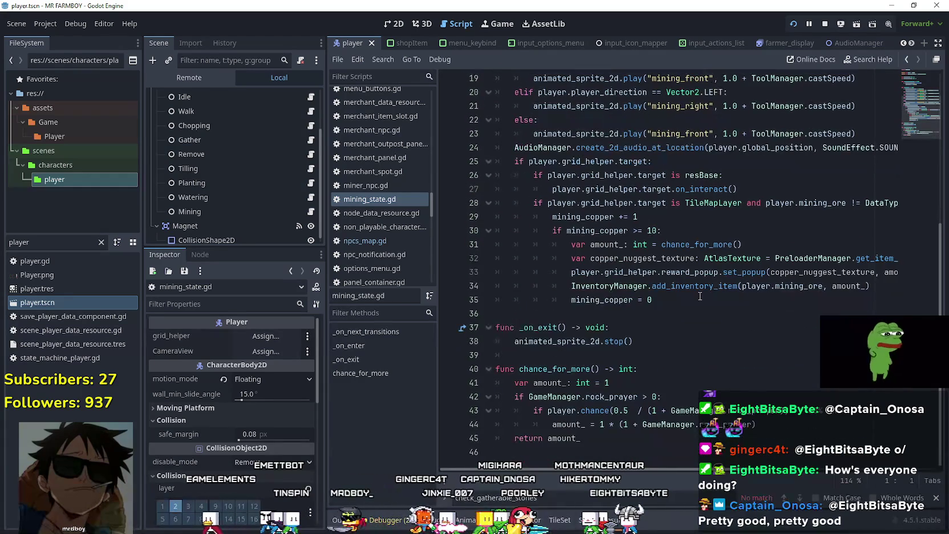
{"action": "left_click", "coordinate": [700, 296]}
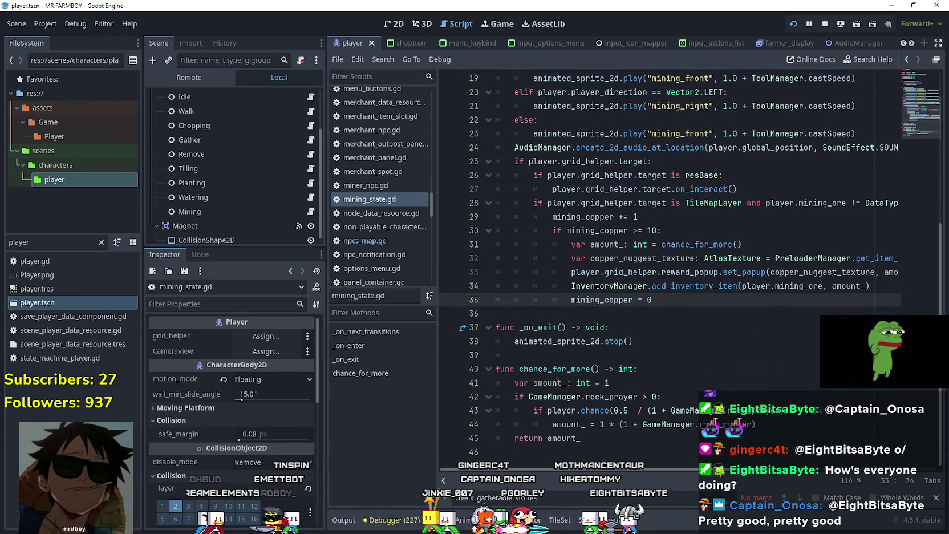
{"action": "scroll", "coordinate": [711, 473], "scroll_direction": "right", "scroll_amount": 5}
{"action": "scroll", "coordinate": [714, 472], "scroll_direction": "left", "scroll_amount": 5}
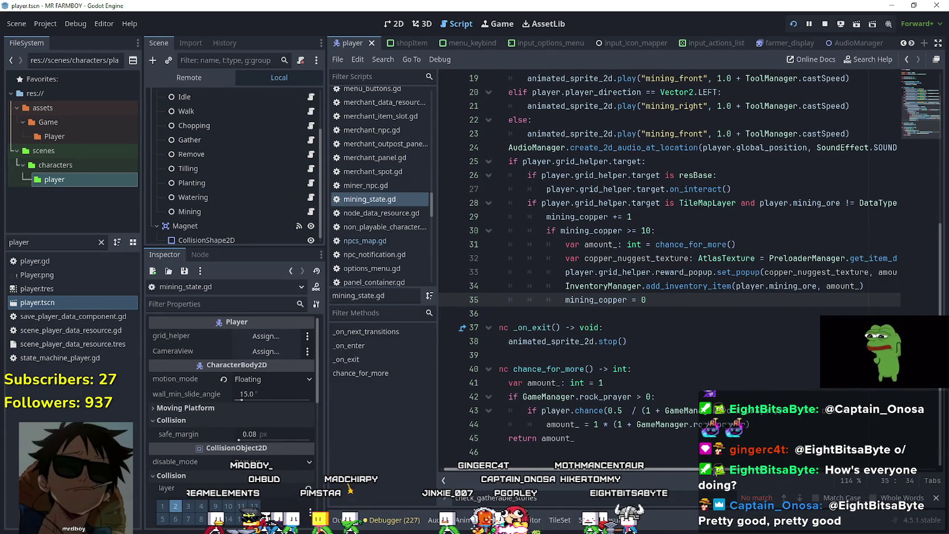
{"action": "scroll", "coordinate": [718, 481], "scroll_direction": "right", "scroll_amount": 1}
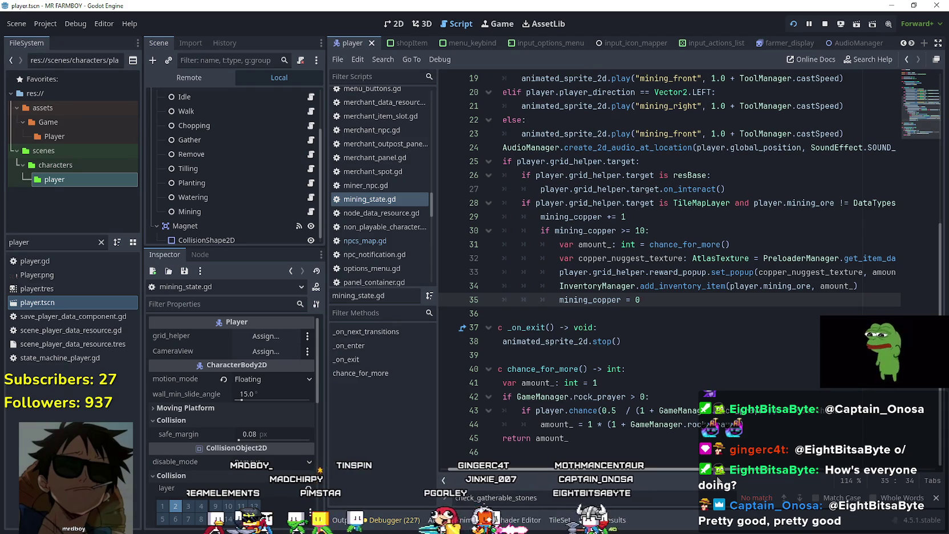
{"action": "scroll", "coordinate": [738, 484], "scroll_direction": "right", "scroll_amount": 5}
{"action": "scroll", "coordinate": [770, 488], "scroll_direction": "right", "scroll_amount": 7}
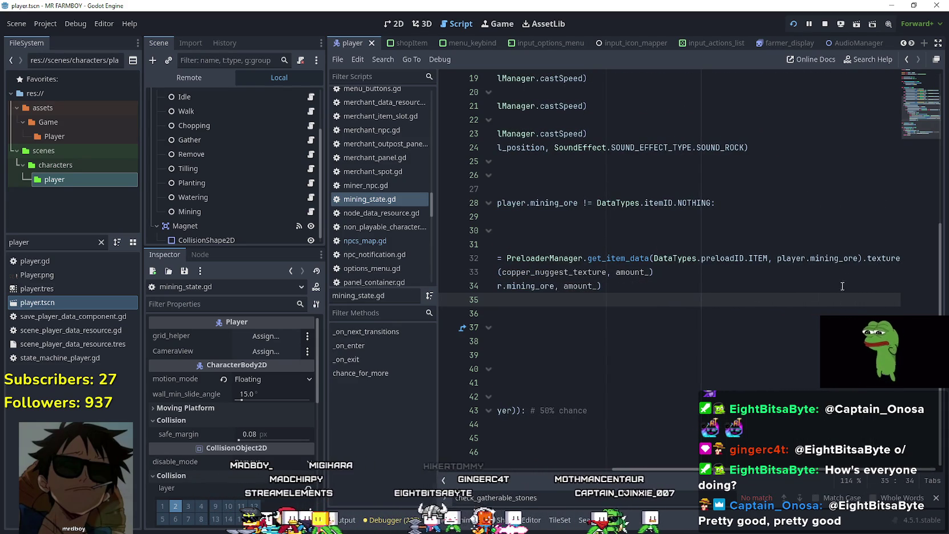
{"action": "double_click", "coordinate": [834, 258]}
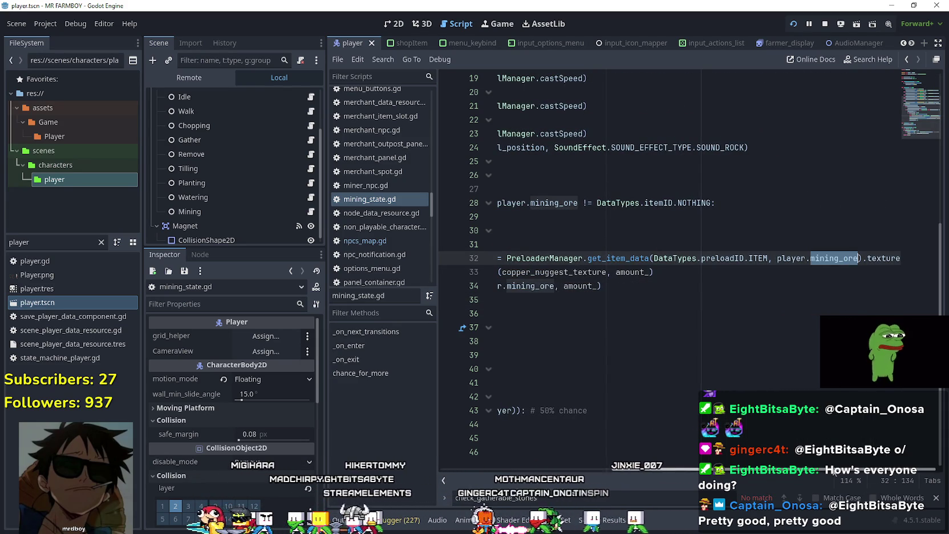
{"action": "scroll", "coordinate": [606, 467], "scroll_direction": "left", "scroll_amount": 10}
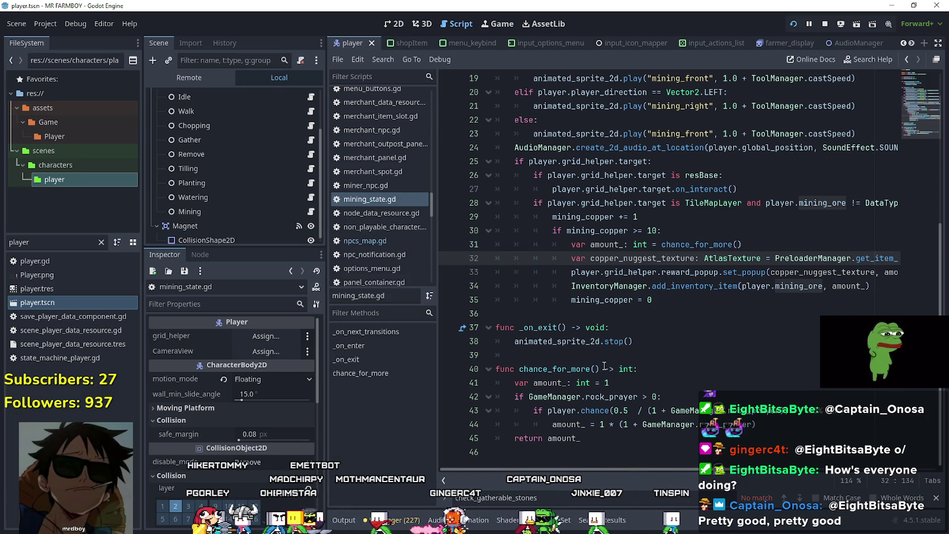
{"action": "scroll", "coordinate": [604, 365], "scroll_direction": "up", "scroll_amount": 2}
{"action": "scroll", "coordinate": [605, 365], "scroll_direction": "up", "scroll_amount": 3}
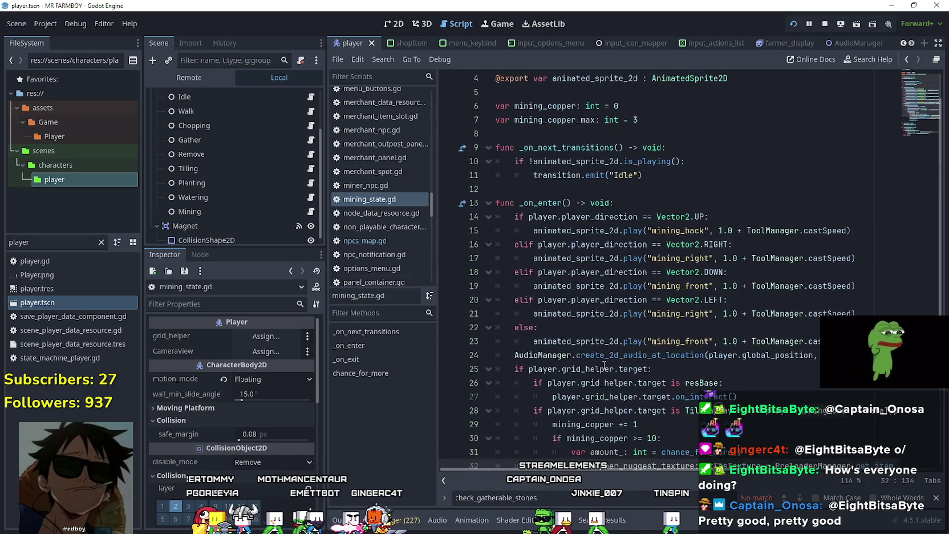
{"action": "scroll", "coordinate": [611, 141], "scroll_direction": "down", "scroll_amount": 1}
{"action": "scroll", "coordinate": [656, 199], "scroll_direction": "up", "scroll_amount": 1}
{"action": "scroll", "coordinate": [713, 274], "scroll_direction": "down", "scroll_amount": 1}
{"action": "scroll", "coordinate": [745, 309], "scroll_direction": "down", "scroll_amount": 2}
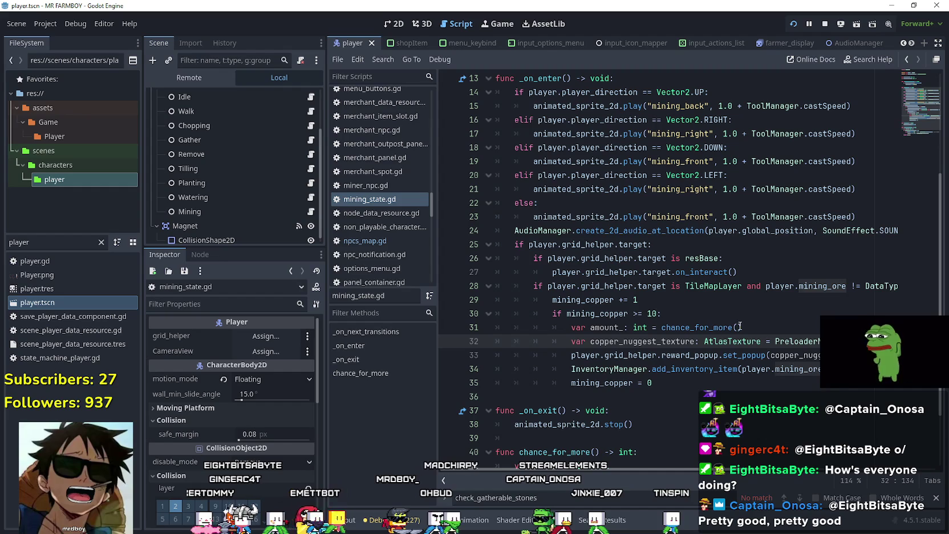
{"action": "left_click", "coordinate": [715, 287]}
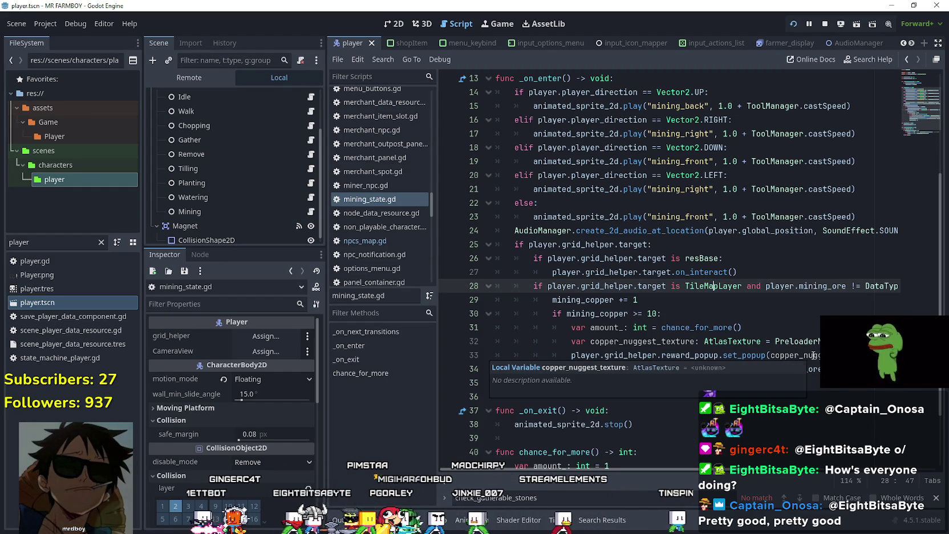
{"action": "scroll", "coordinate": [658, 226], "scroll_direction": "down", "scroll_amount": 1}
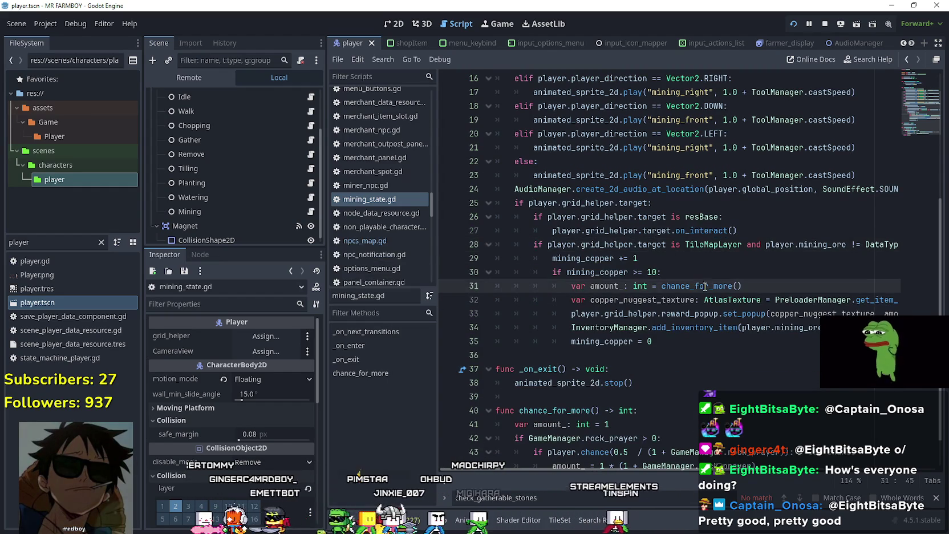
{"action": "double_click", "coordinate": [697, 286]}
{"action": "scroll", "coordinate": [789, 301], "scroll_direction": "down", "scroll_amount": 1}
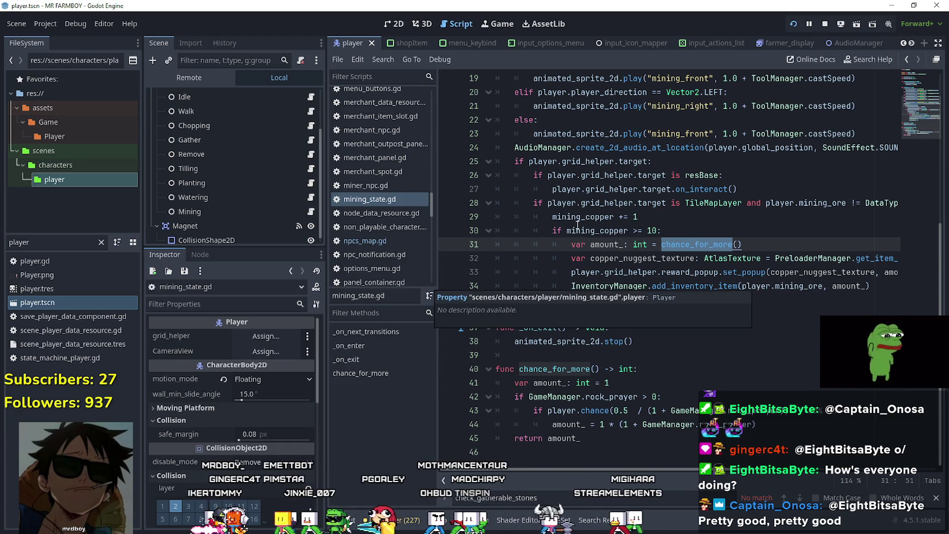
{"action": "scroll", "coordinate": [656, 474], "scroll_direction": "right", "scroll_amount": 10}
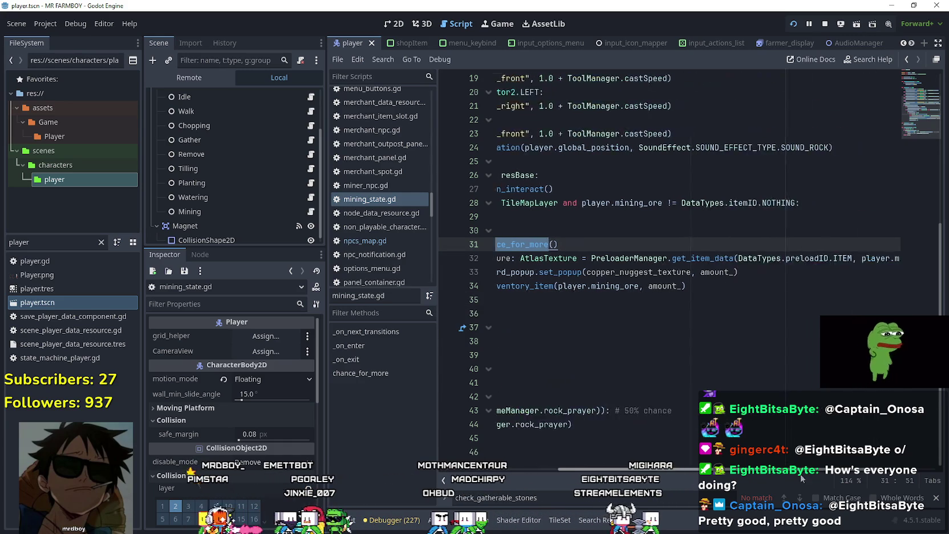
{"action": "scroll", "coordinate": [673, 465], "scroll_direction": "left", "scroll_amount": 9}
{"action": "scroll", "coordinate": [673, 464], "scroll_direction": "left", "scroll_amount": 1}
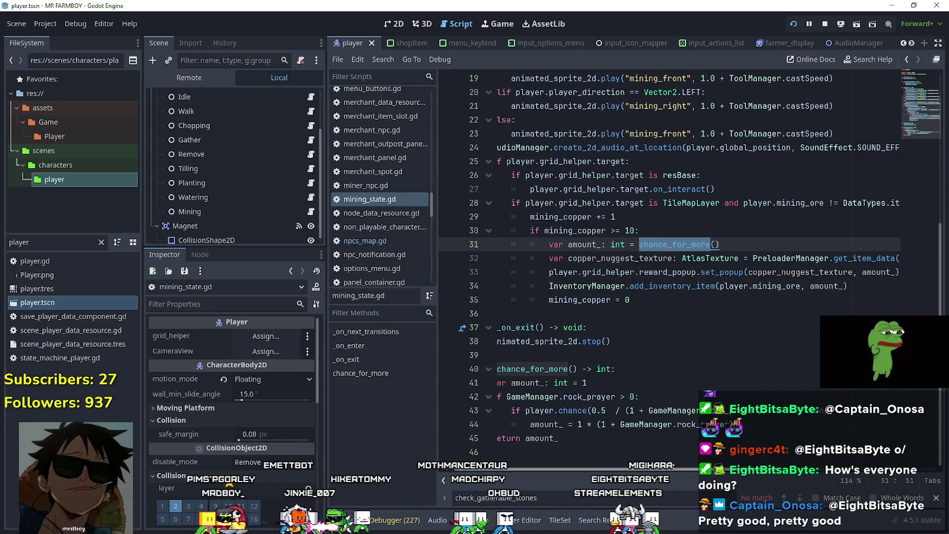
{"action": "scroll", "coordinate": [673, 465], "scroll_direction": "right", "scroll_amount": 10}
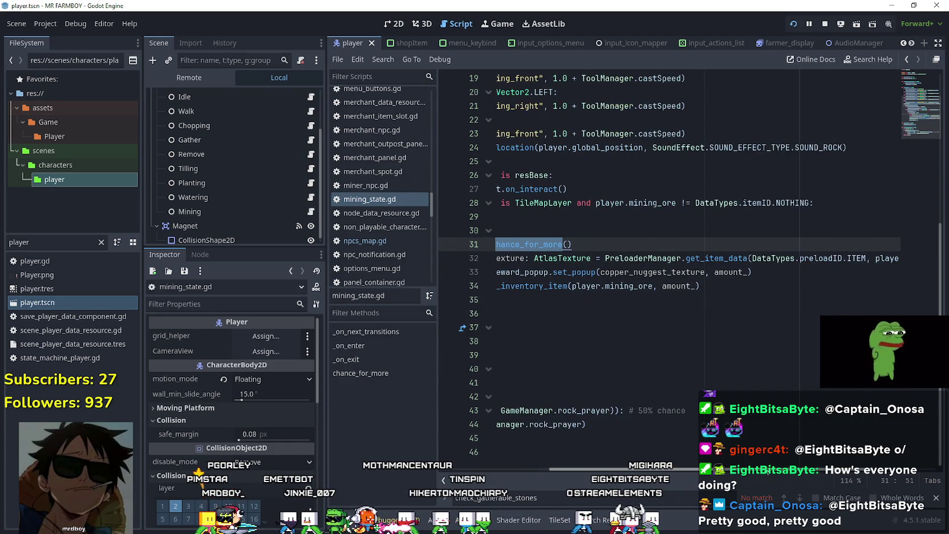
Step: Search all project files for mining_ore and open the grid_helper.gd match at line 127
{"action": "scroll", "coordinate": [789, 477], "scroll_direction": "right", "scroll_amount": 5}
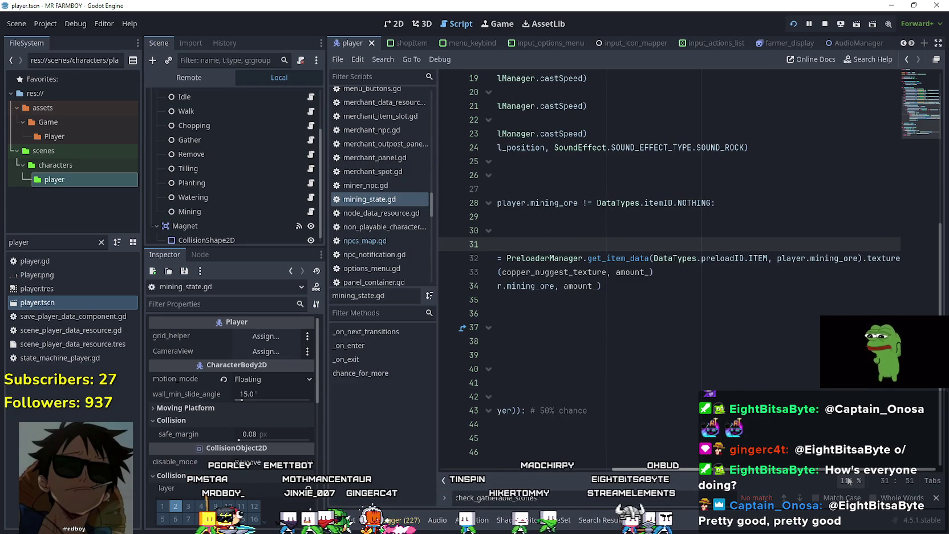
{"action": "double_click", "coordinate": [828, 260]}
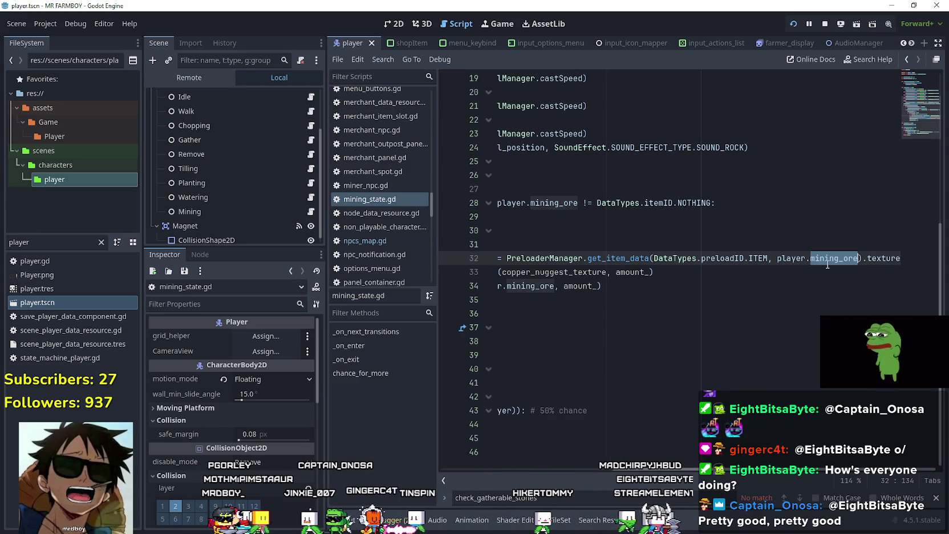
{"action": "key", "text": "ctrl+shift+f"}
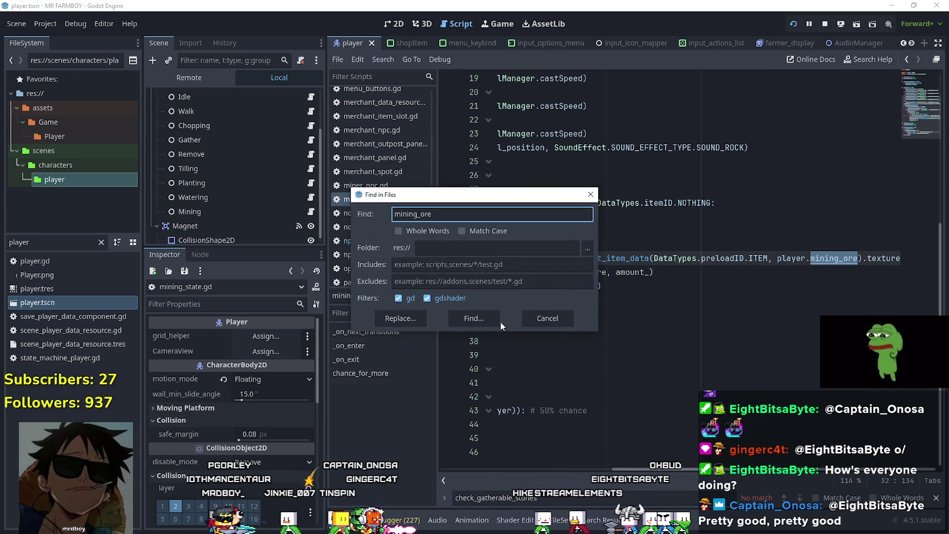
{"action": "left_click", "coordinate": [491, 319]}
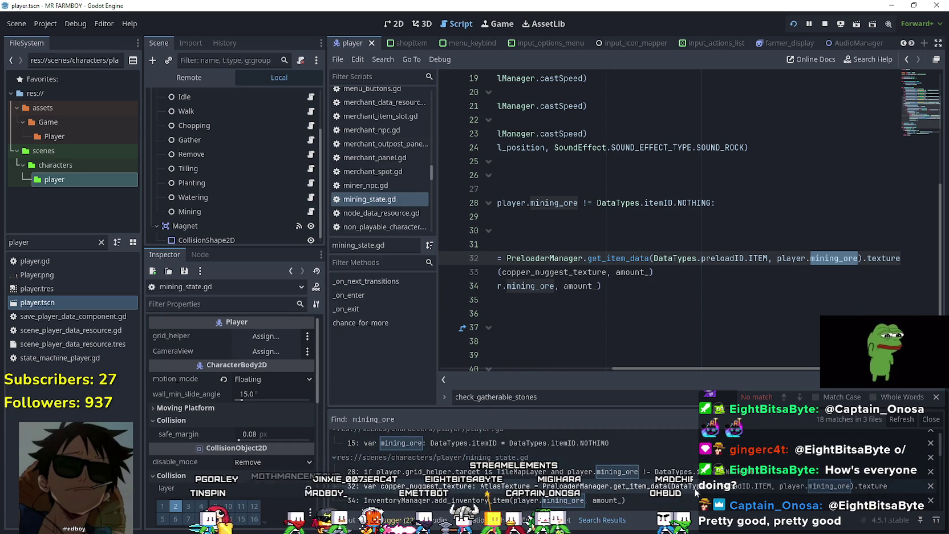
{"action": "scroll", "coordinate": [483, 486], "scroll_direction": "down", "scroll_amount": 1}
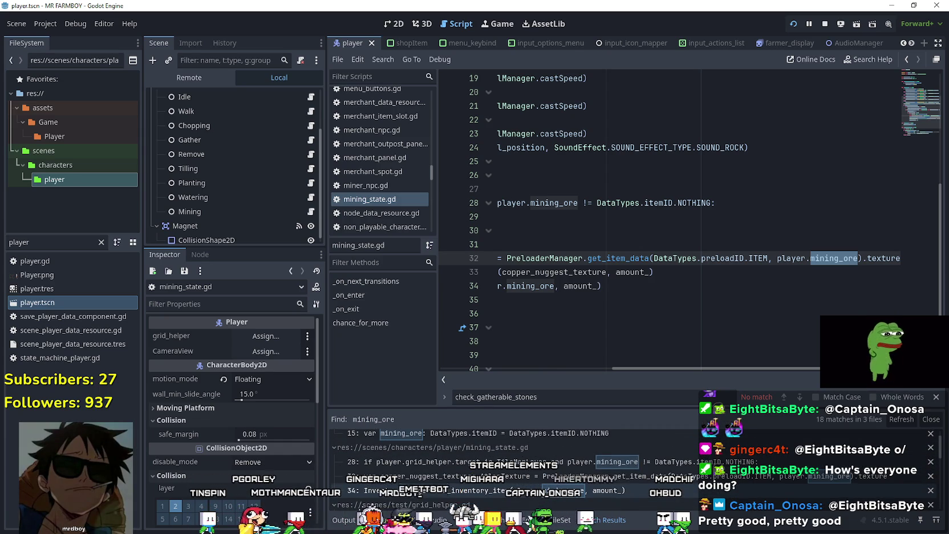
{"action": "scroll", "coordinate": [691, 488], "scroll_direction": "down", "scroll_amount": 3}
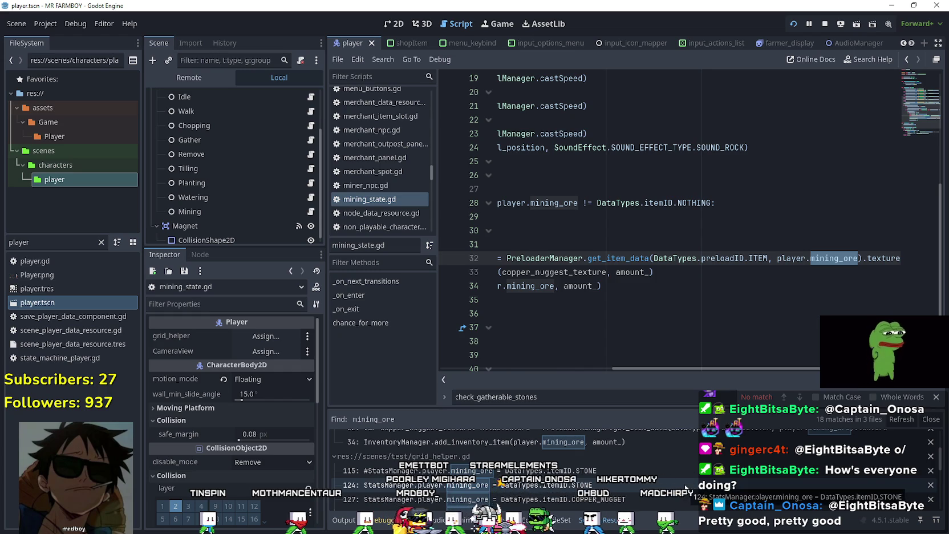
{"action": "scroll", "coordinate": [684, 486], "scroll_direction": "down", "scroll_amount": 3}
{"action": "scroll", "coordinate": [682, 480], "scroll_direction": "down", "scroll_amount": 4}
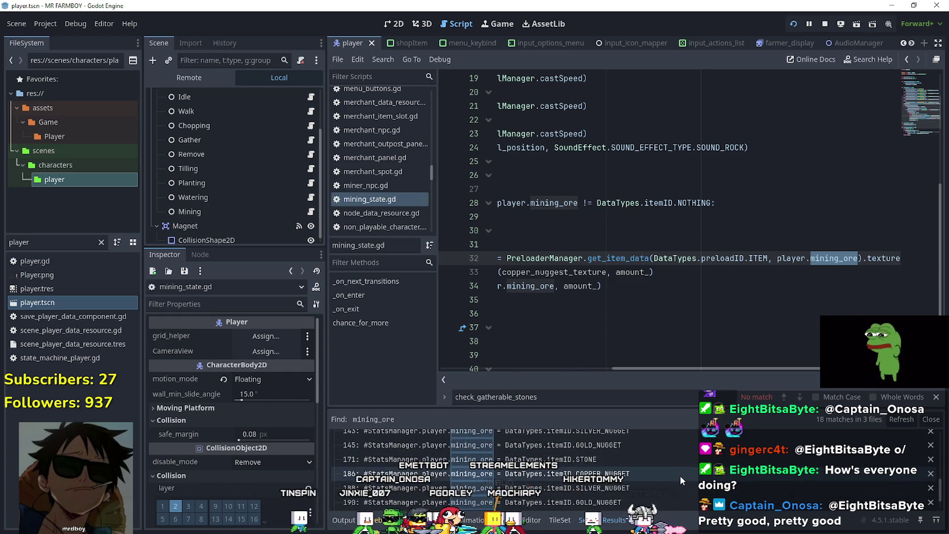
{"action": "scroll", "coordinate": [680, 475], "scroll_direction": "down", "scroll_amount": 4}
{"action": "scroll", "coordinate": [679, 478], "scroll_direction": "up", "scroll_amount": 5}
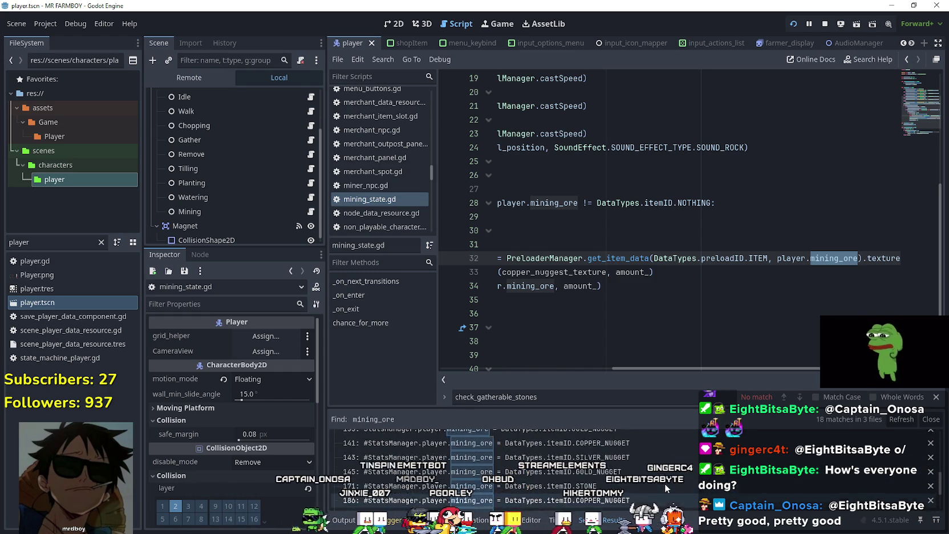
{"action": "scroll", "coordinate": [665, 485], "scroll_direction": "up", "scroll_amount": 5}
{"action": "left_click", "coordinate": [660, 486]}
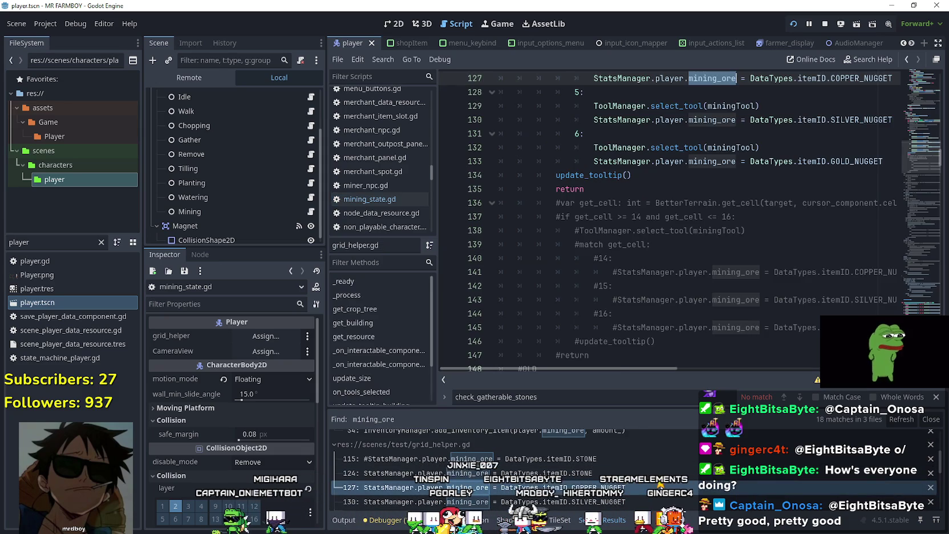
Step: Add 5 to the case 4 line and comment out the silver and gold cases
{"action": "scroll", "coordinate": [705, 298], "scroll_direction": "up", "scroll_amount": 4}
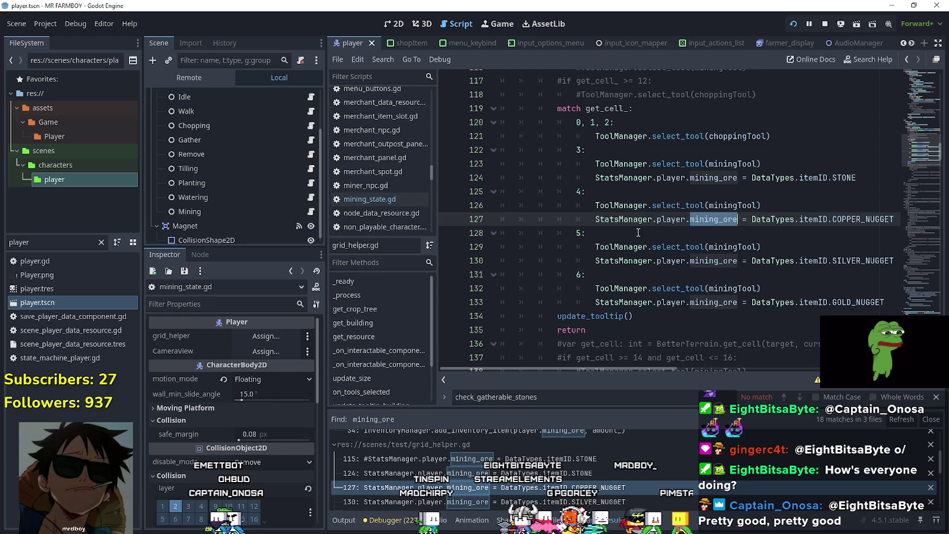
{"action": "left_click", "coordinate": [580, 230]}
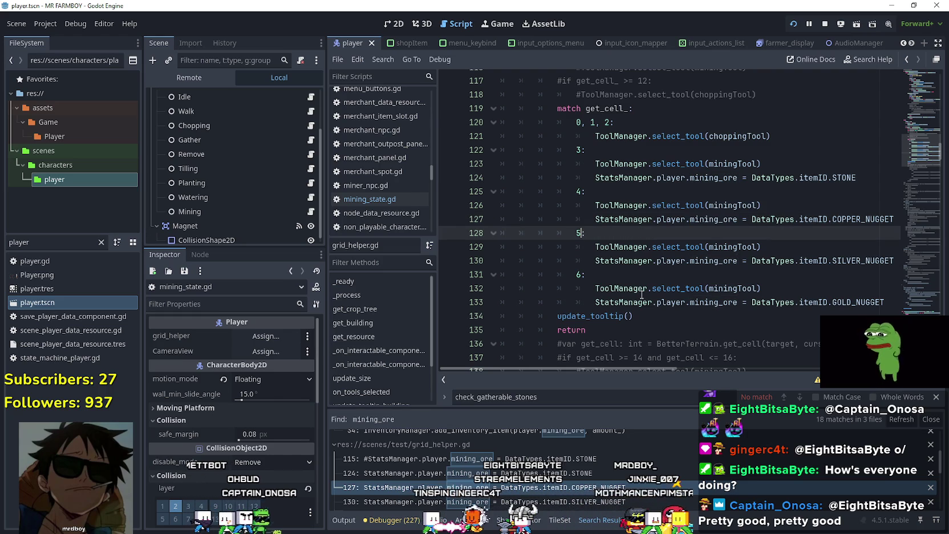
{"action": "left_click", "coordinate": [586, 195]}
{"action": "type", "text": "5, 6"}
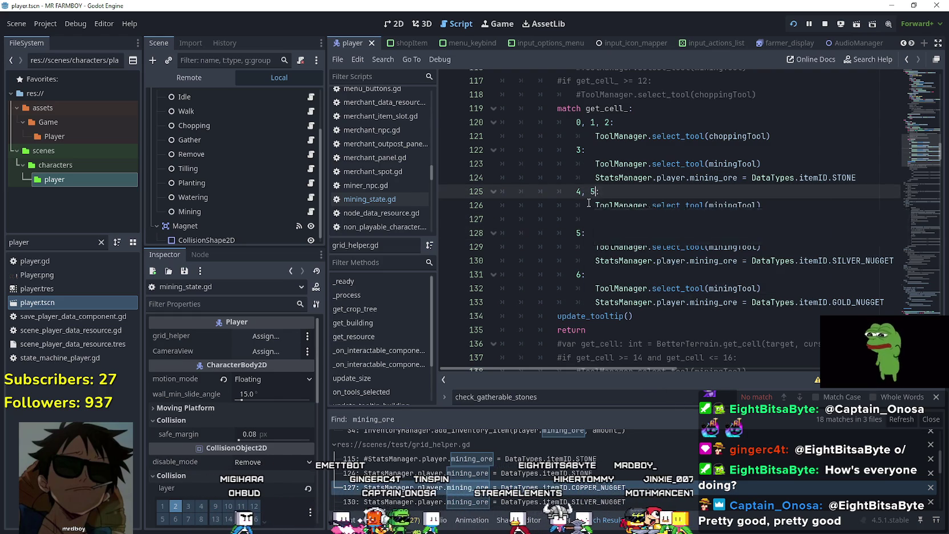
{"action": "left_click", "coordinate": [580, 234]}
{"action": "mouse_move", "coordinate": [885, 303]}
{"action": "left_mouse_down"}
{"action": "mouse_move", "coordinate": [593, 234]}
{"action": "mouse_move", "coordinate": [483, 227]}
{"action": "mouse_move", "coordinate": [480, 239]}
{"action": "left_mouse_up"}
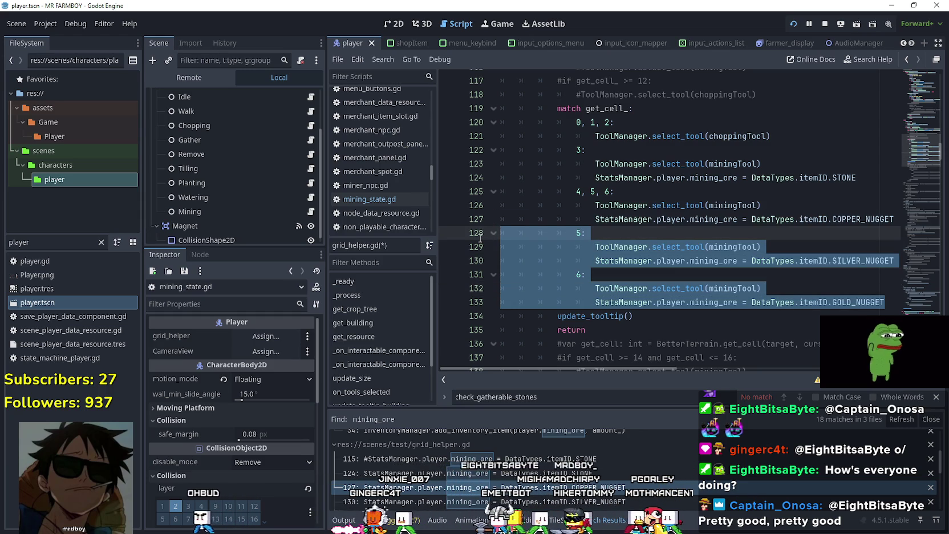
{"action": "key", "text": "ctrl+k"}
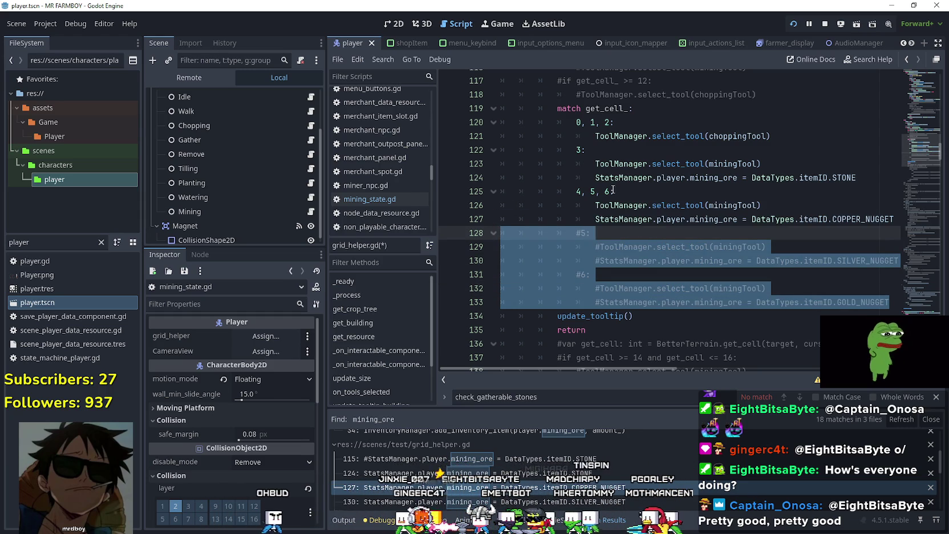
Step: Make line 122 read '3, 4, 5, 6', comment out the old cases, save, and run the game
{"action": "left_click_drag", "start_coordinate": [609, 191], "coordinate": [586, 189]}
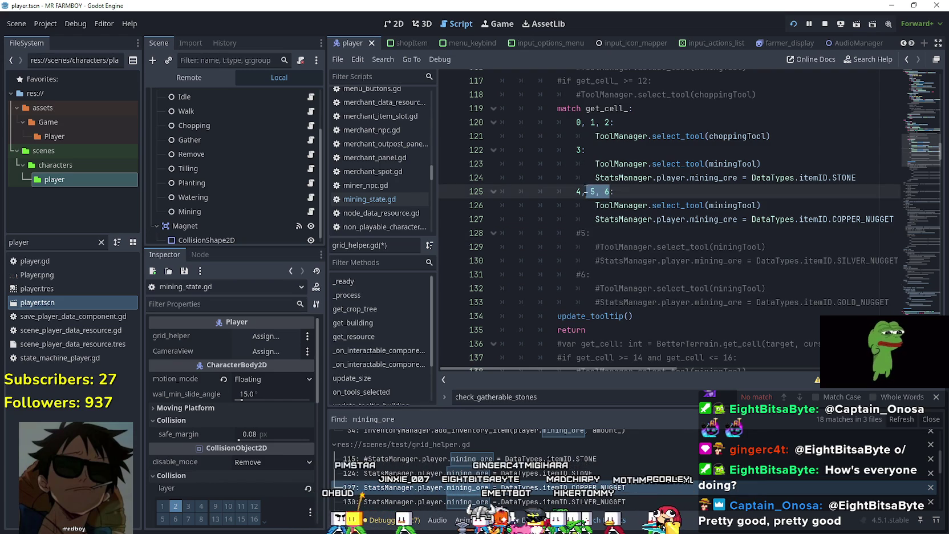
{"action": "left_click", "coordinate": [583, 153]}
{"action": "type", "text": "4, 5, 6"}
{"action": "left_click", "coordinate": [577, 205]}
{"action": "left_click_drag", "start_coordinate": [565, 184], "coordinate": [576, 205]}
{"action": "key", "text": "ctrl+k"}
{"action": "left_click", "coordinate": [575, 218]}
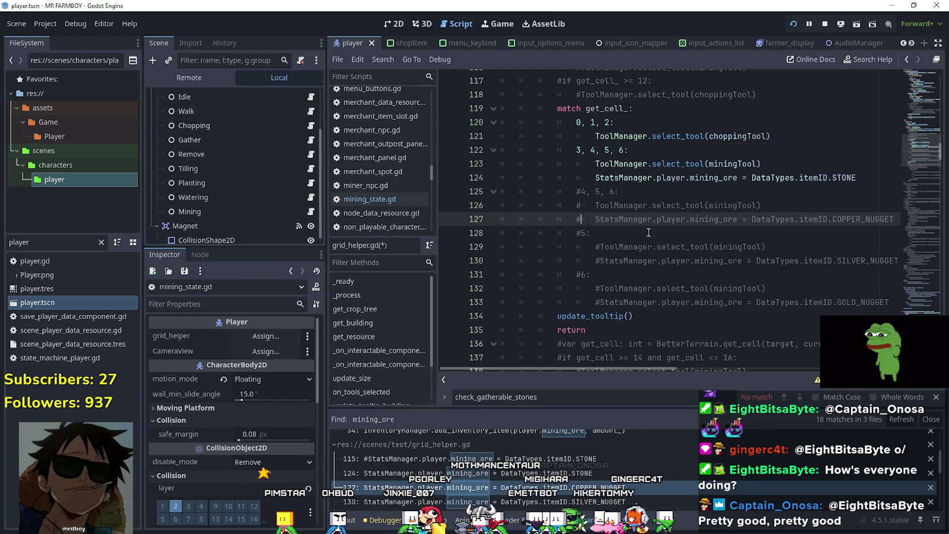
{"action": "key", "text": "ctrl+s"}
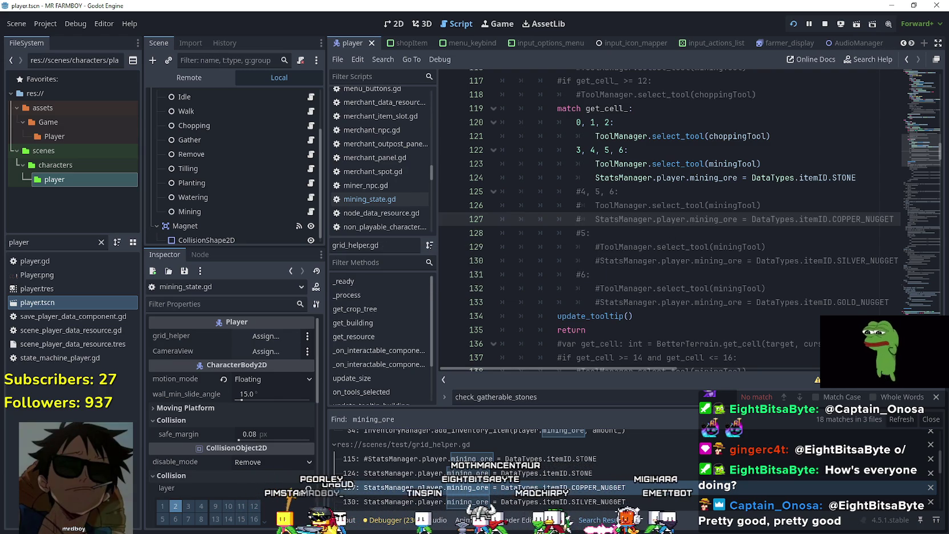
{"action": "key", "text": "F5"}
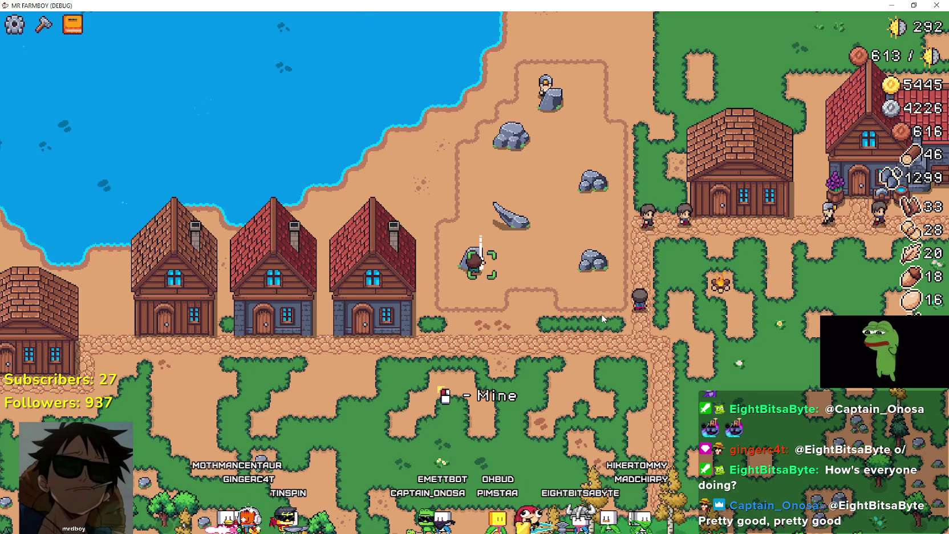
Step: Mine the nearby rocks, then walk the farmer to the blacksmith and open its forge window
{"action": "key", "text": "d"}
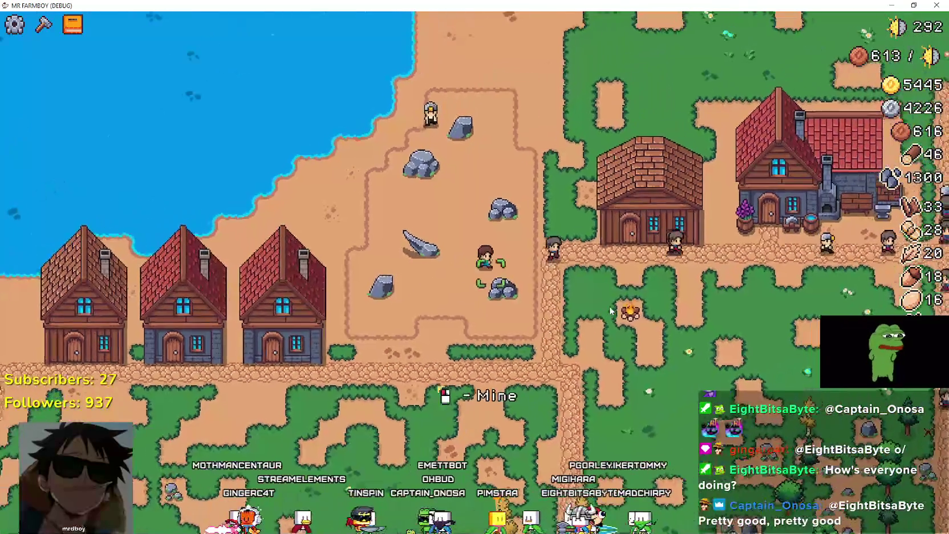
{"action": "key", "text": "a"}
{"action": "key", "text": "s"}
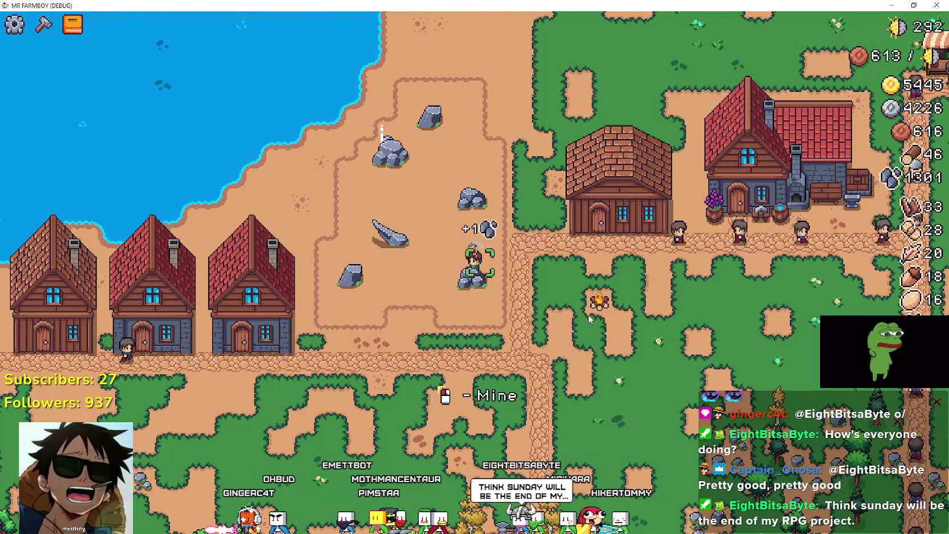
{"action": "key", "text": "d"}
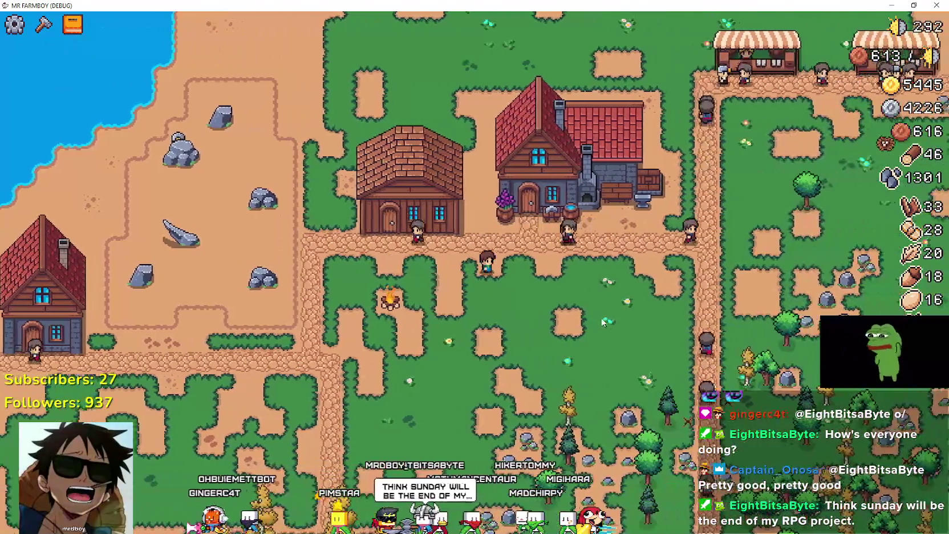
{"action": "key", "text": "w"}
{"action": "key", "text": "e"}
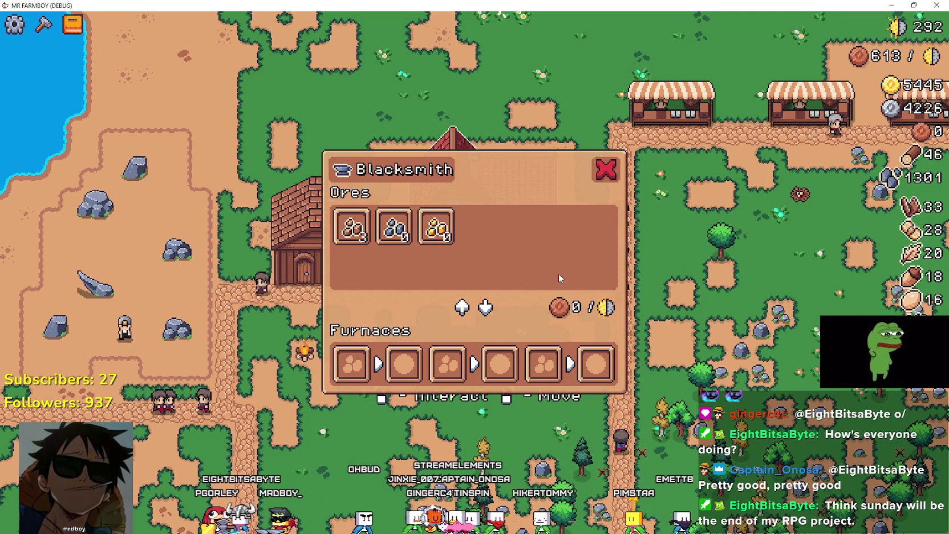
Step: Close the forge, reopen the blacksmith to hand over copper, then walk away
{"action": "left_click", "coordinate": [605, 169]}
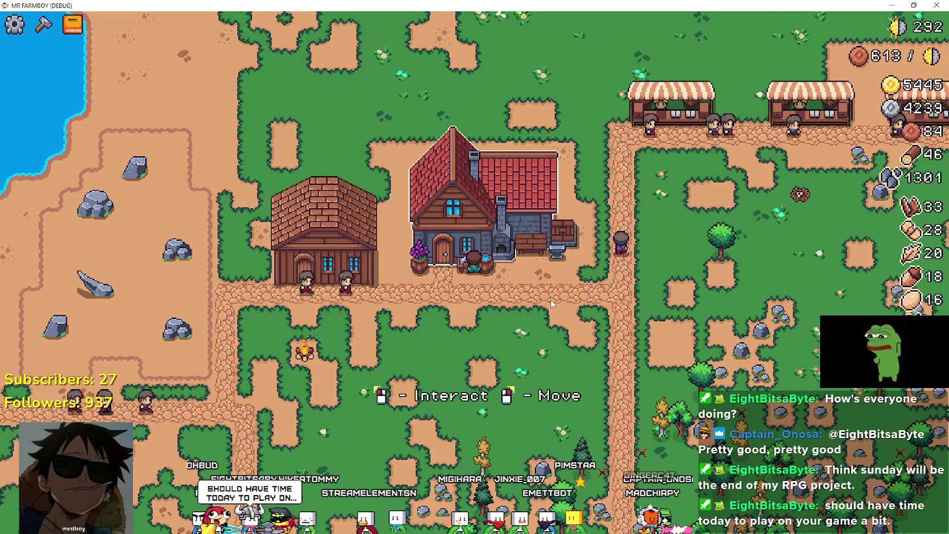
{"action": "scroll", "coordinate": [607, 353], "scroll_direction": "down", "scroll_amount": 2}
{"action": "scroll", "coordinate": [593, 336], "scroll_direction": "up", "scroll_amount": 4}
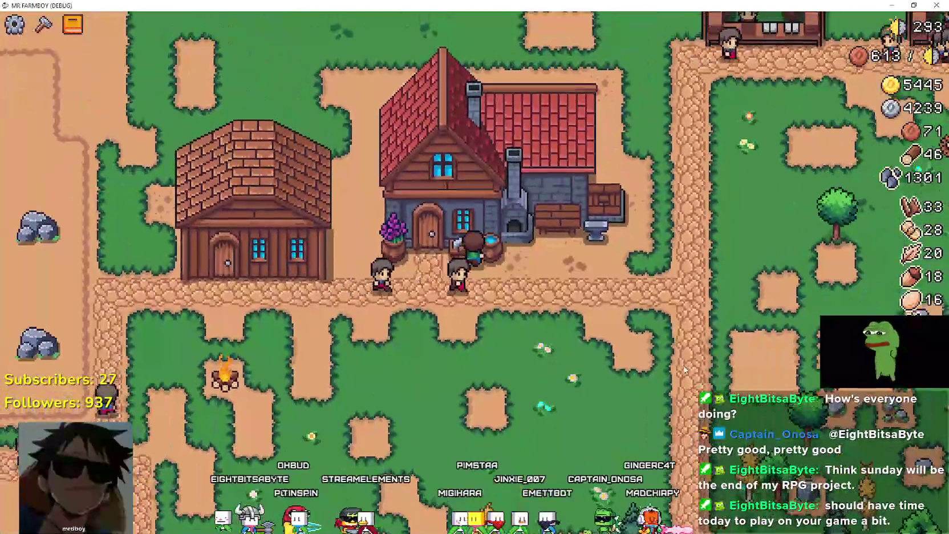
{"action": "key", "text": "e"}
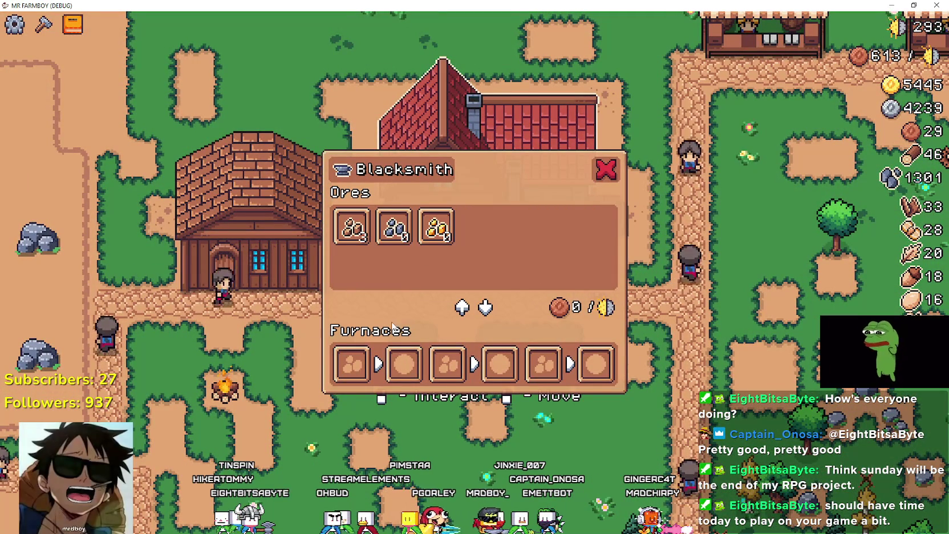
{"action": "key", "text": "d"}
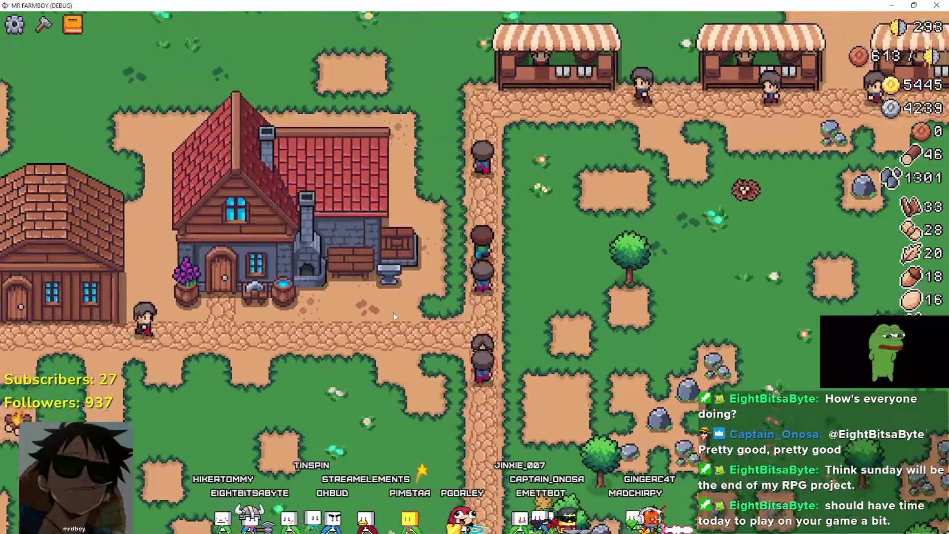
Step: Walk up past the market collecting an egg, on to the barns and coops, then pause the game
{"action": "key", "text": "w"}
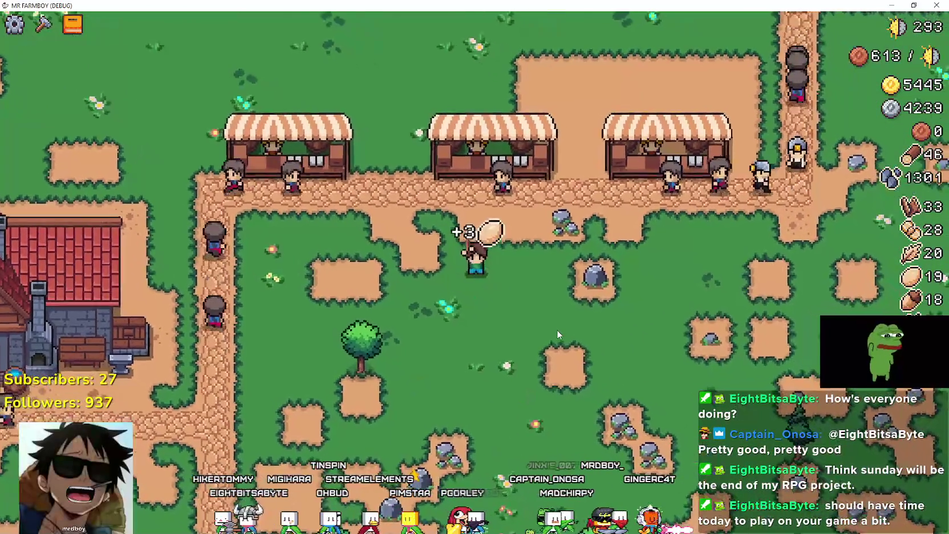
{"action": "key", "text": "w"}
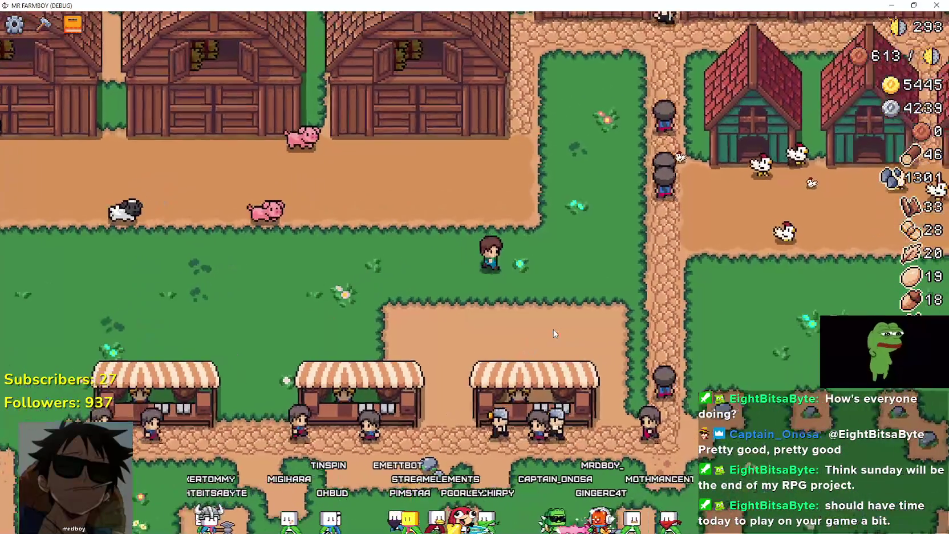
{"action": "key", "text": "w"}
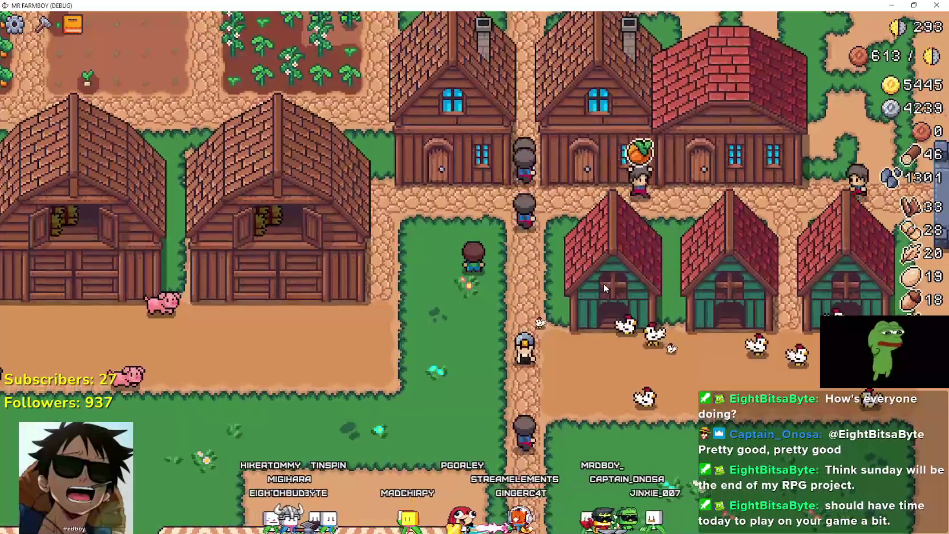
{"action": "key", "text": "w"}
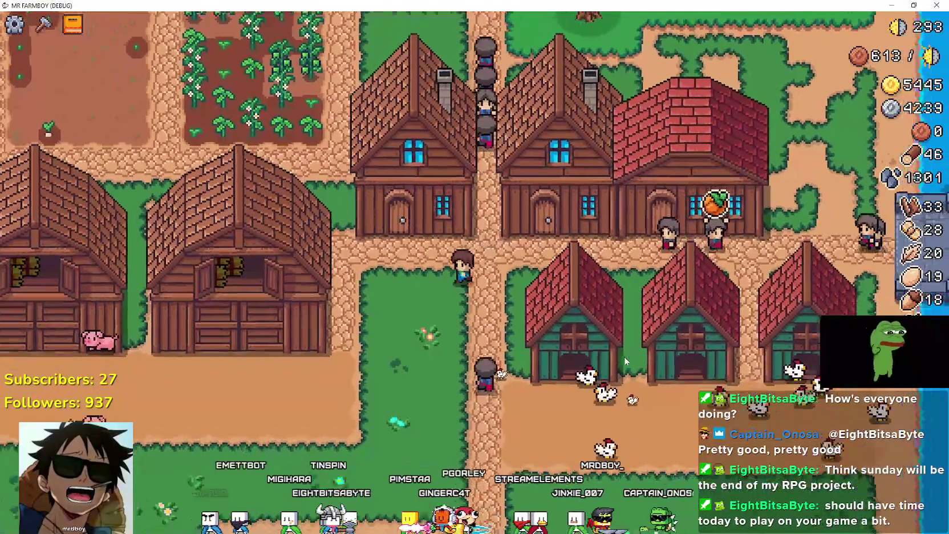
{"action": "key", "text": "s"}
{"action": "key", "text": "a"}
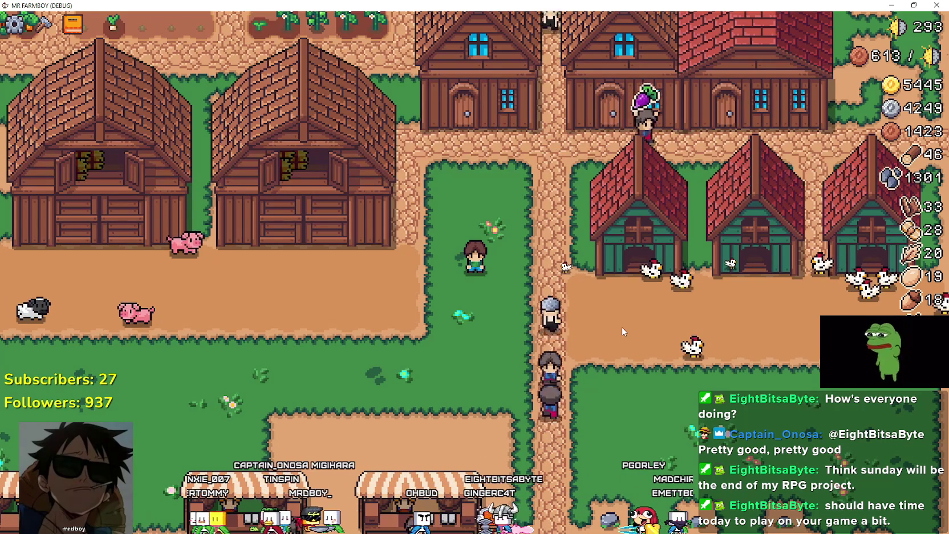
{"action": "key", "text": "Escape"}
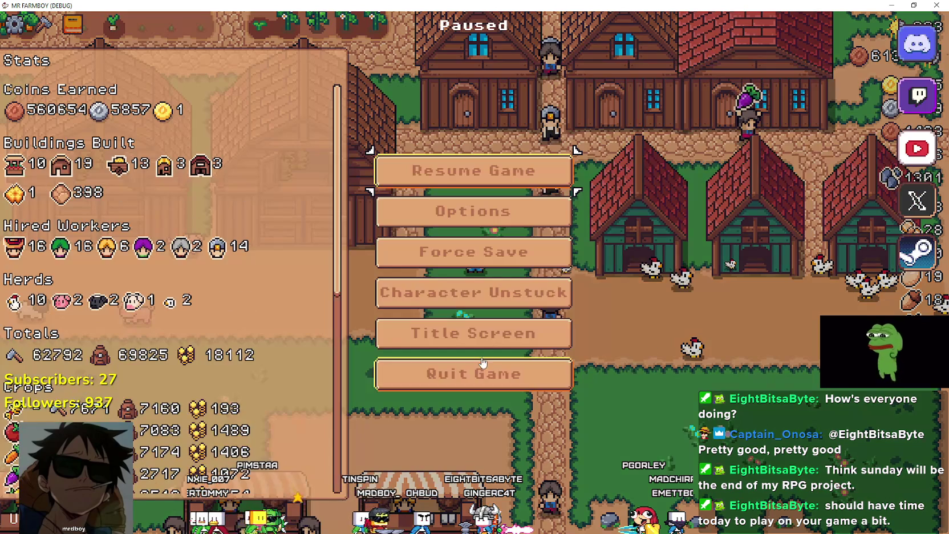
Step: Resume the game, walk to the blacksmith, and reopen its forge window to inspect the ores
{"action": "left_click", "coordinate": [524, 169]}
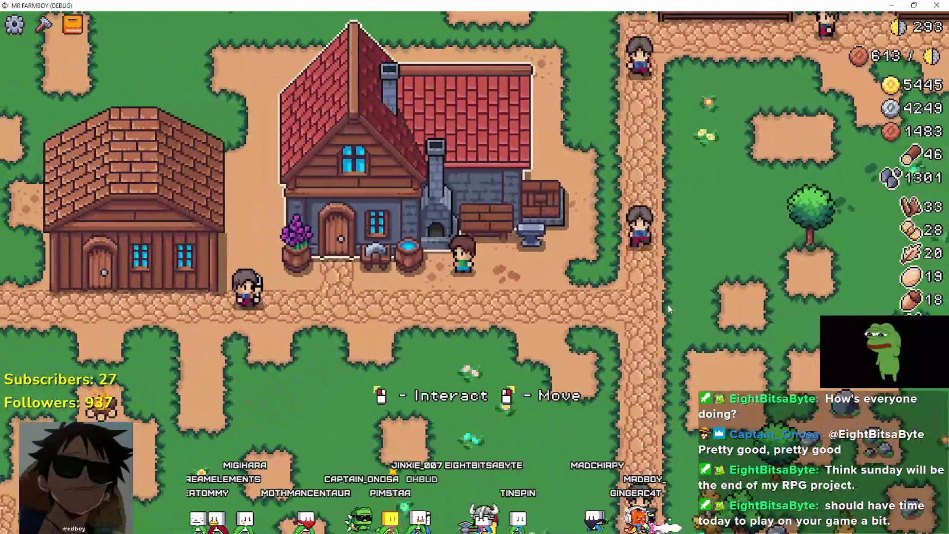
{"action": "key", "text": "e"}
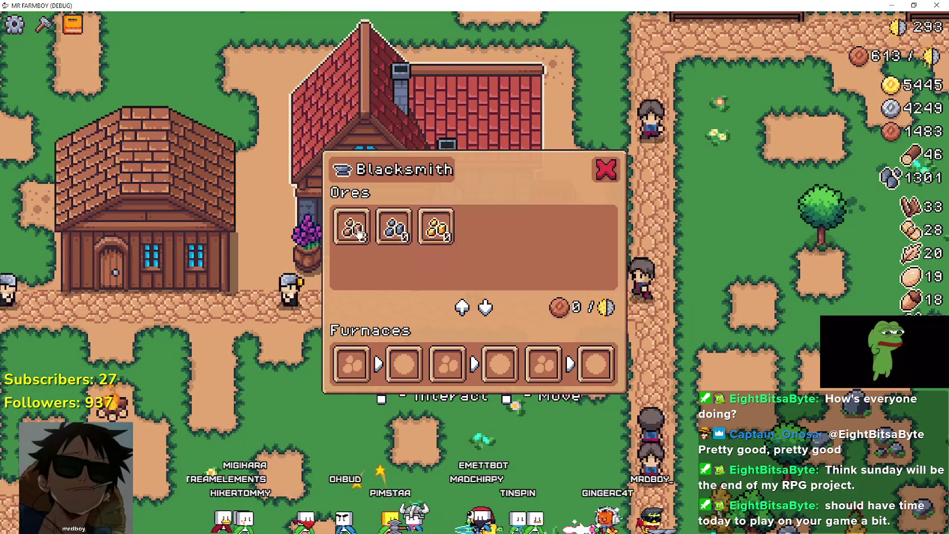
{"action": "key", "text": "Escape"}
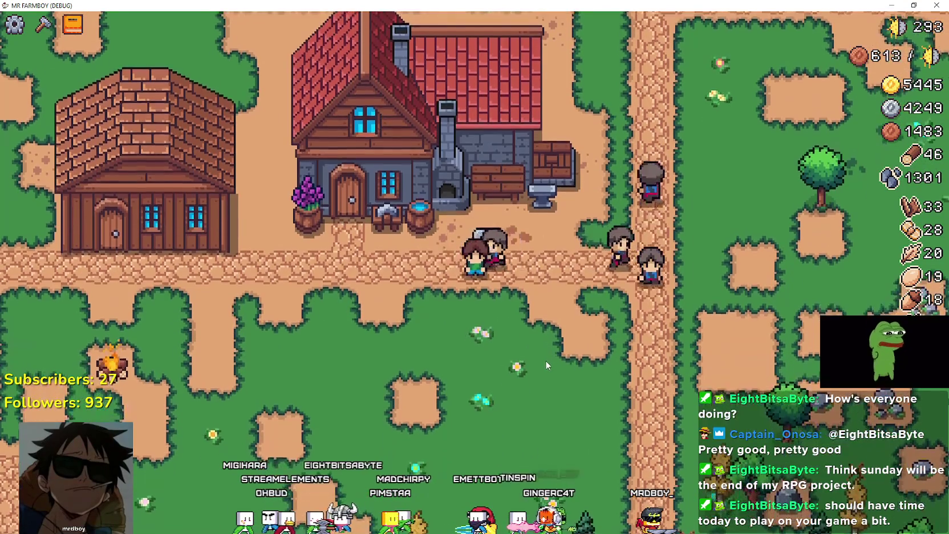
{"action": "key", "text": "e"}
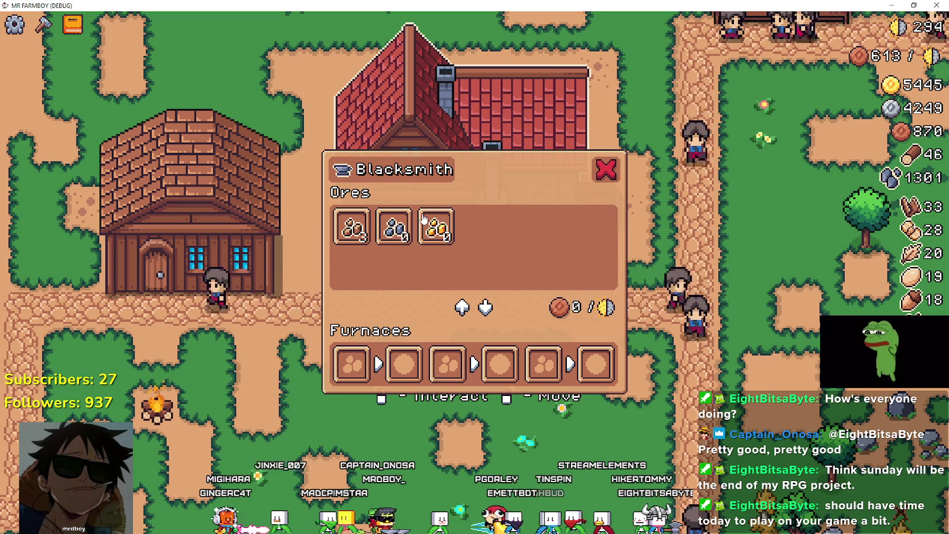
Step: Zoom the view out to survey the whole village map, then back in
{"action": "mouse_move", "coordinate": [423, 219]}
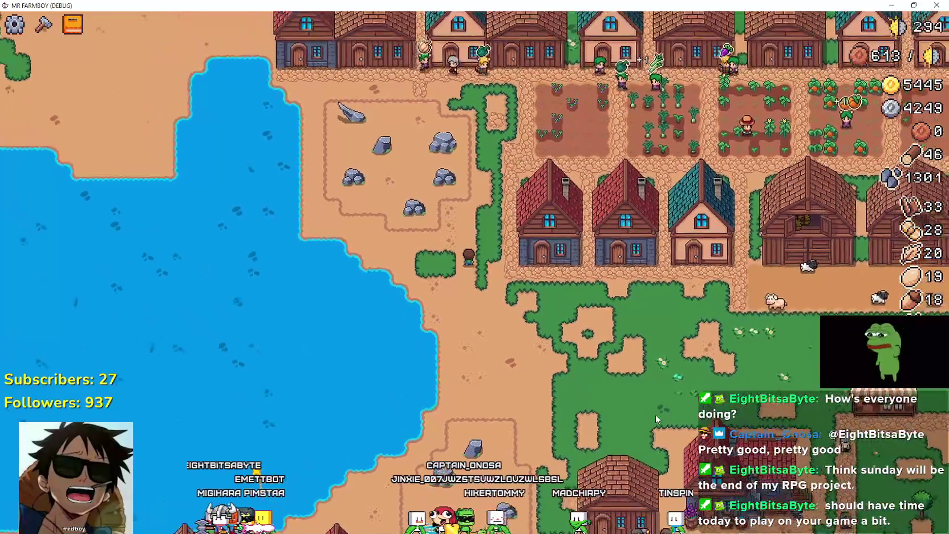
{"action": "scroll", "coordinate": [655, 419], "scroll_direction": "down", "scroll_amount": 5}
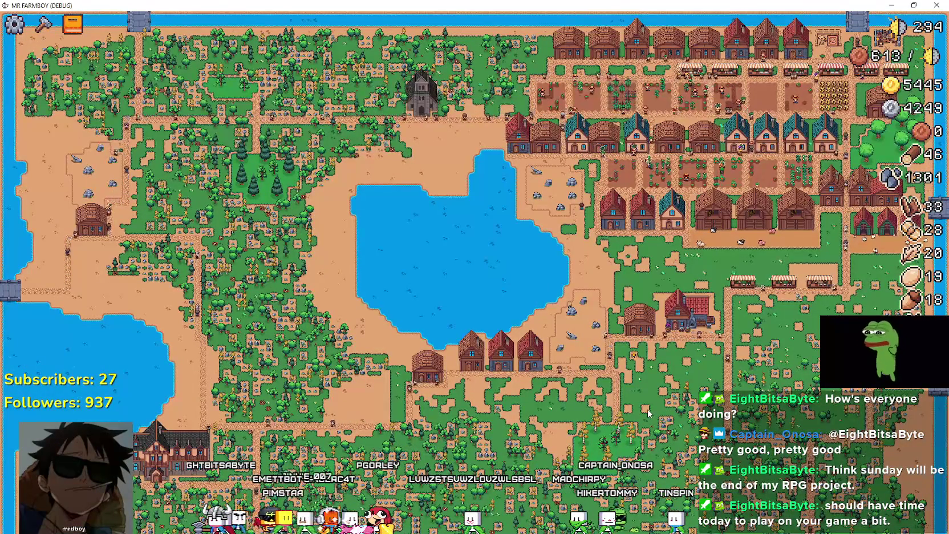
{"action": "scroll", "coordinate": [648, 413], "scroll_direction": "up", "scroll_amount": 5}
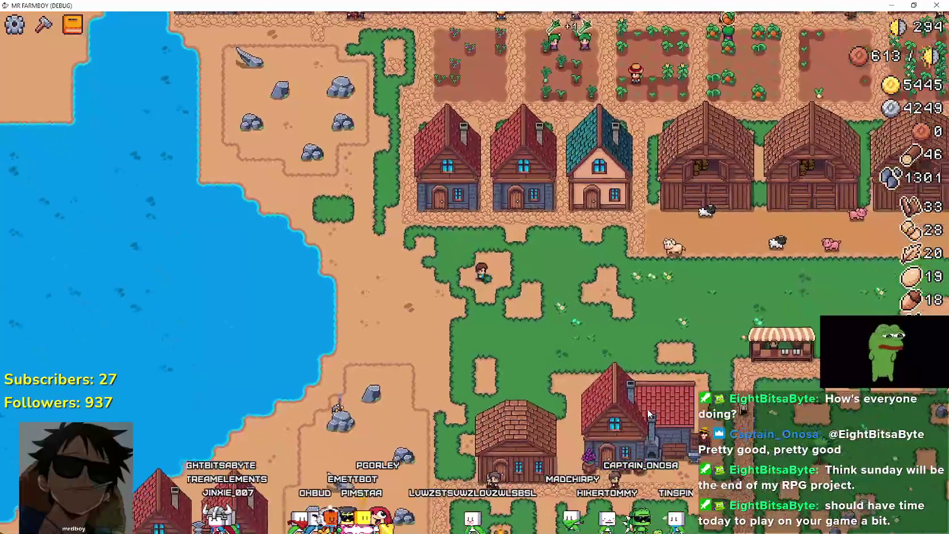
{"action": "scroll", "coordinate": [647, 408], "scroll_direction": "up", "scroll_amount": 5}
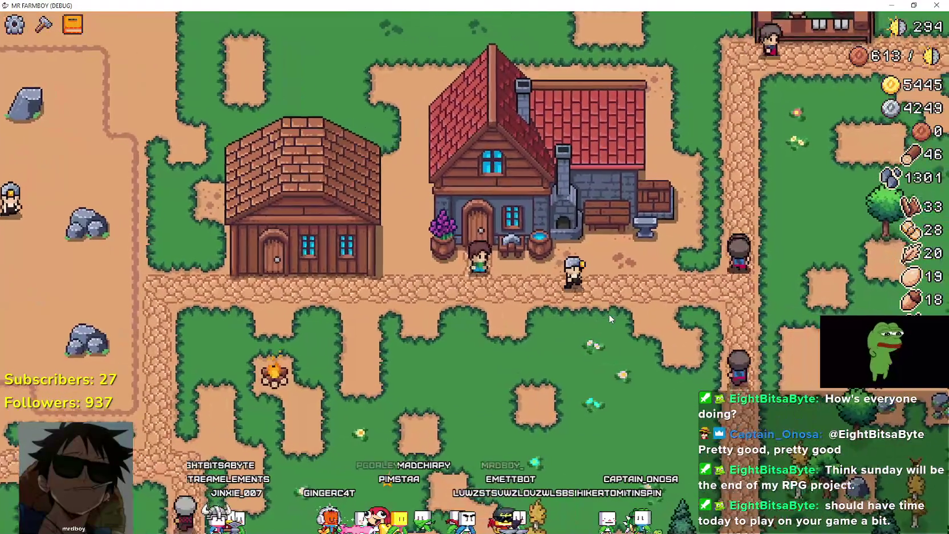
Step: Open the blacksmith's forge to check the Copper Nugget recipe, then close it
{"action": "key", "text": "e"}
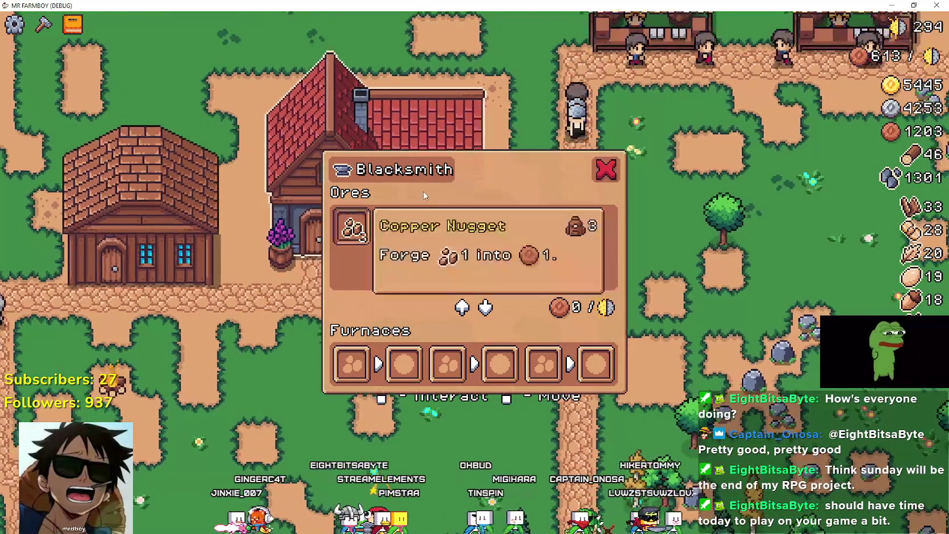
{"action": "key", "text": "Escape"}
{"action": "scroll", "coordinate": [519, 297], "scroll_direction": "down", "scroll_amount": 3}
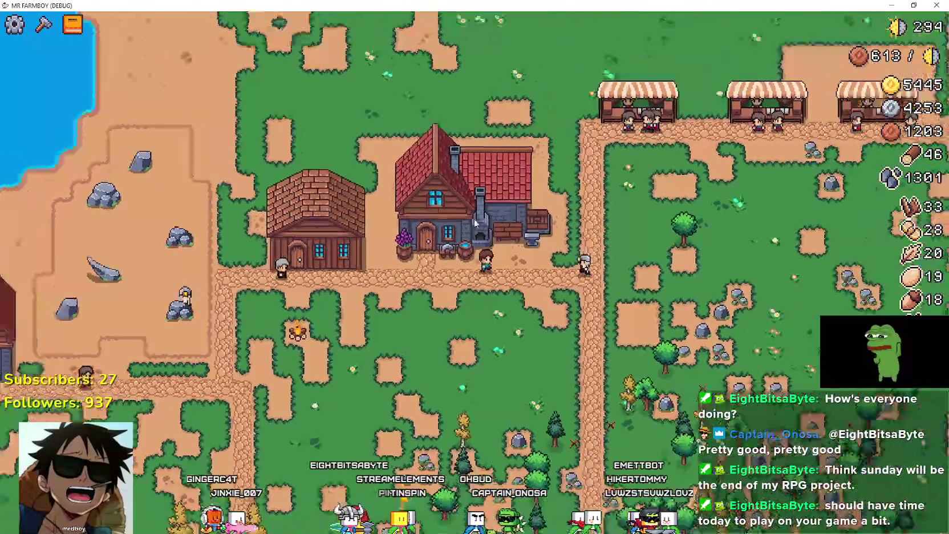
{"action": "scroll", "coordinate": [539, 233], "scroll_direction": "up", "scroll_amount": 5}
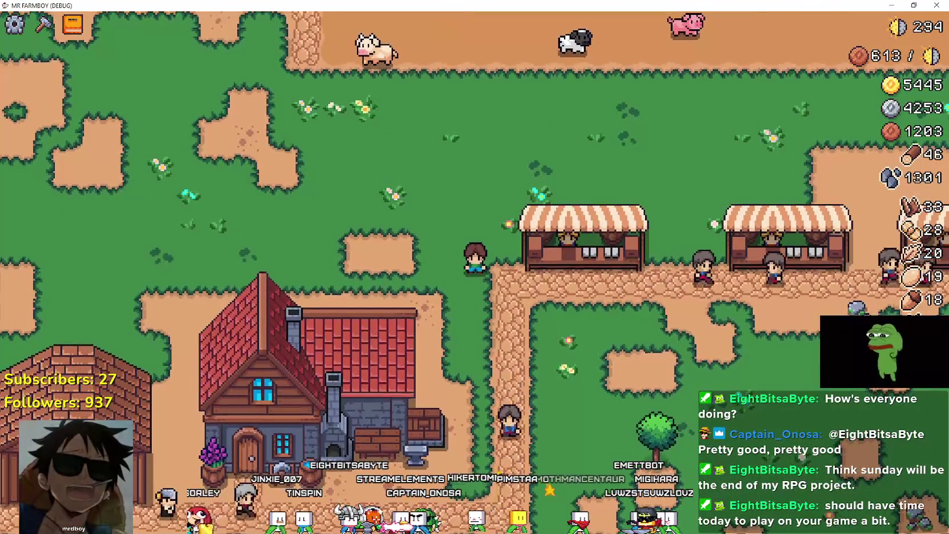
Step: Head a new Notepad note BLACKSMITH BUFFS, shrink its window from the top-left corner, and return to the game
{"action": "type", "text": "NB"}
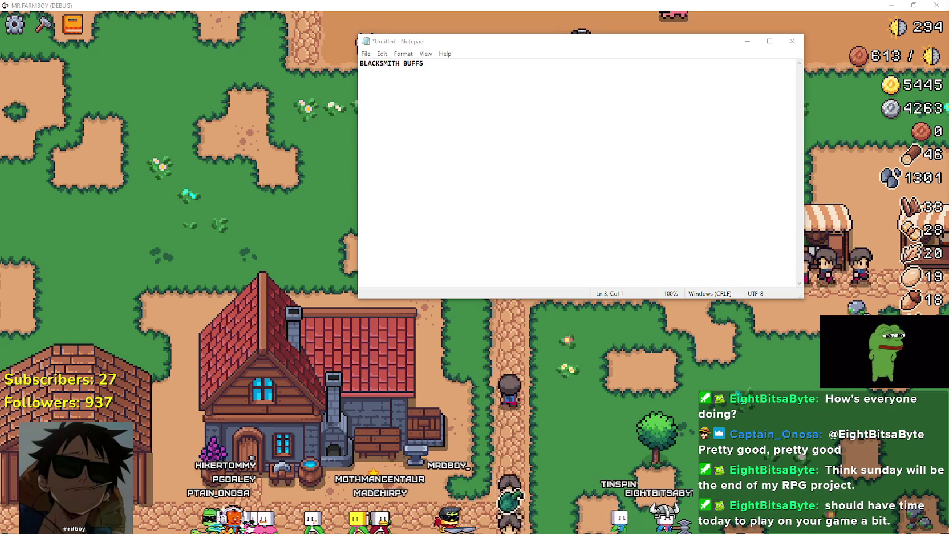
{"action": "left_click", "coordinate": [495, 107]}
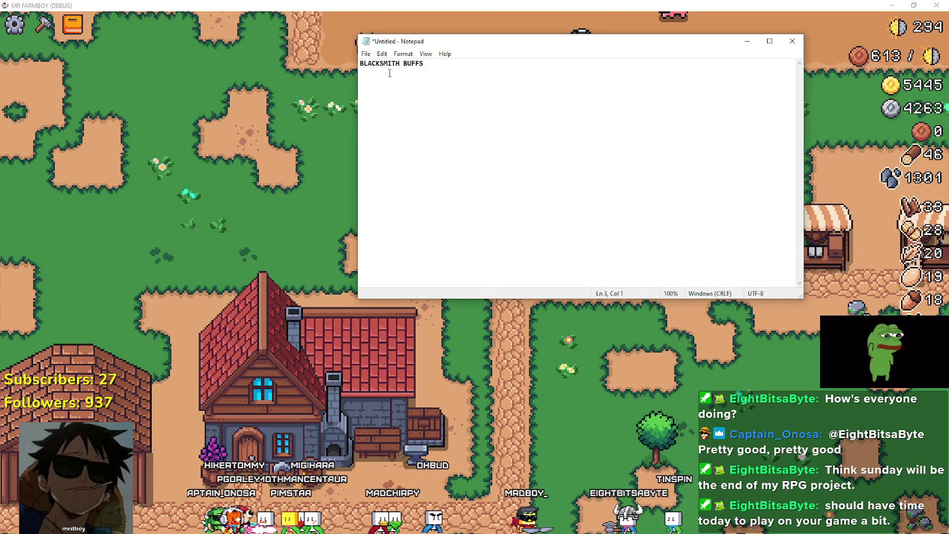
{"action": "left_click_drag", "start_coordinate": [355, 33], "coordinate": [443, 156]}
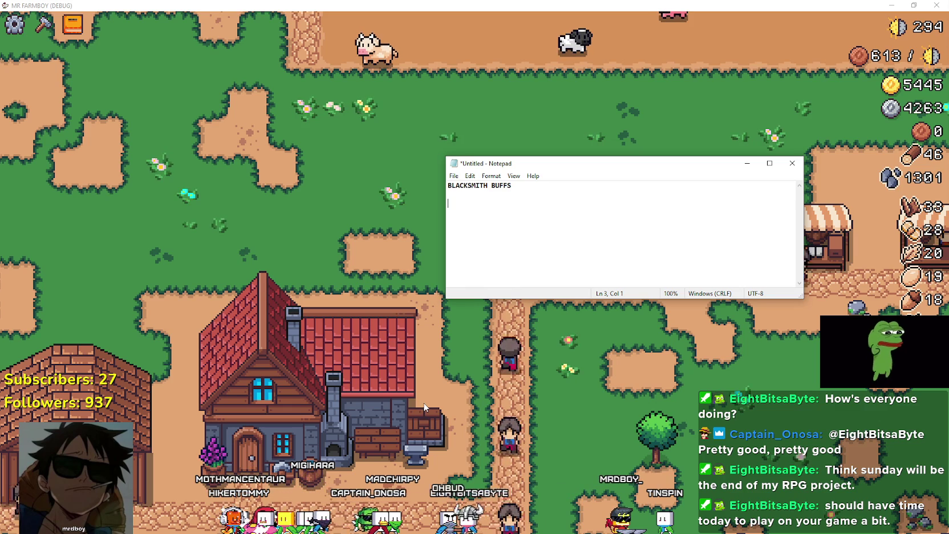
{"action": "left_click", "coordinate": [530, 453]}
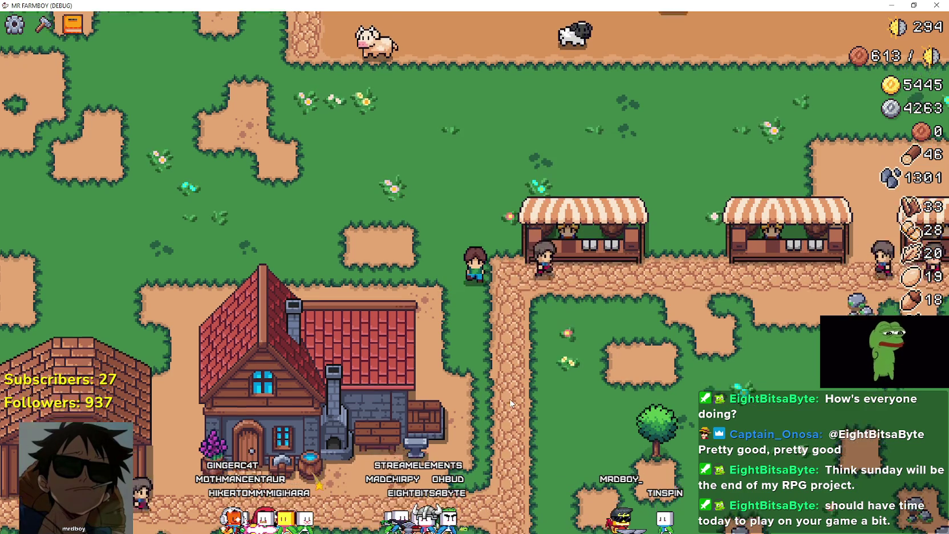
Step: Walk the farmer left and down along the road to the Inn and open its Dishes panel
{"action": "scroll", "coordinate": [506, 399], "scroll_direction": "down", "scroll_amount": 2}
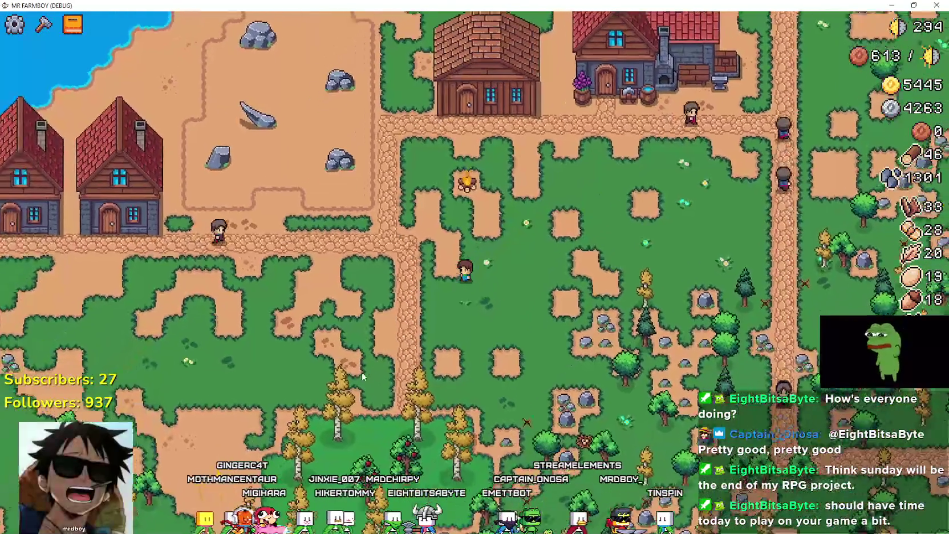
{"action": "key", "text": "a"}
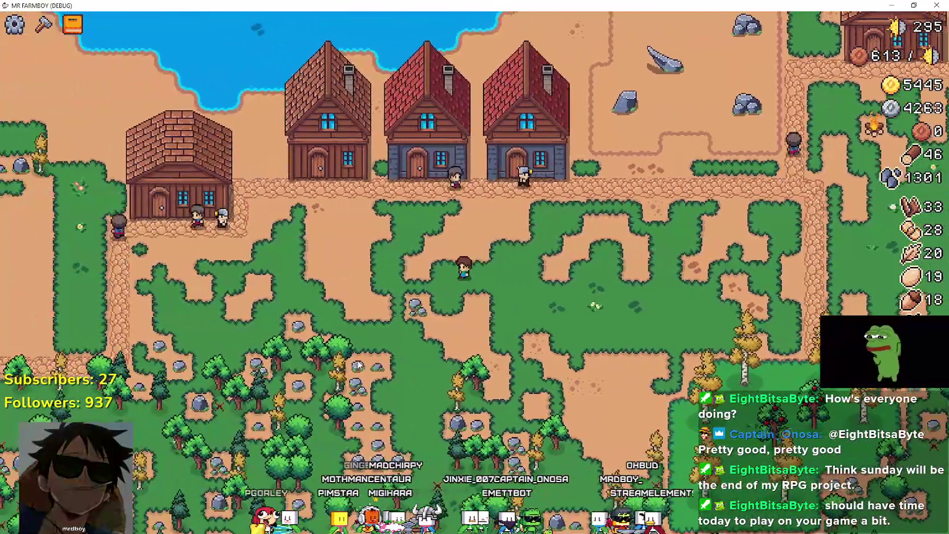
{"action": "key", "text": "a"}
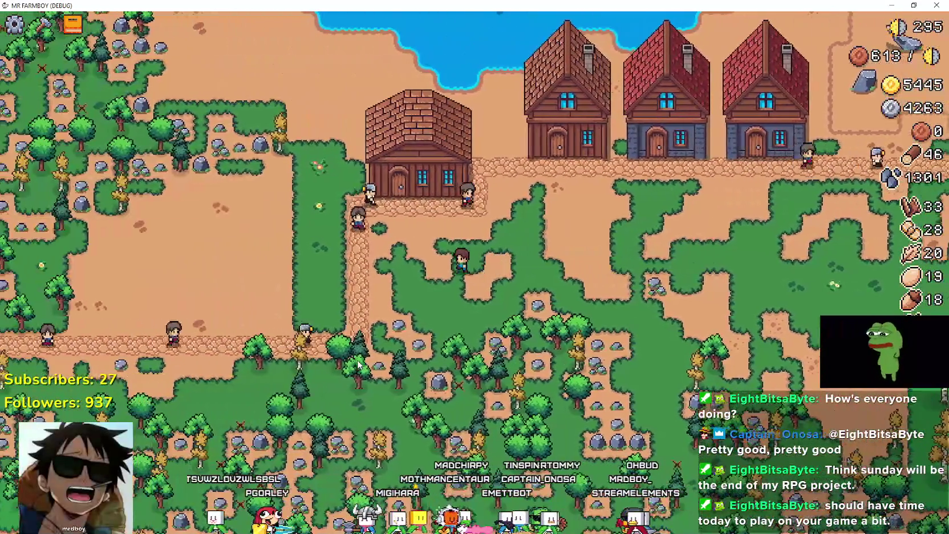
{"action": "key", "text": "a"}
{"action": "key", "text": "s"}
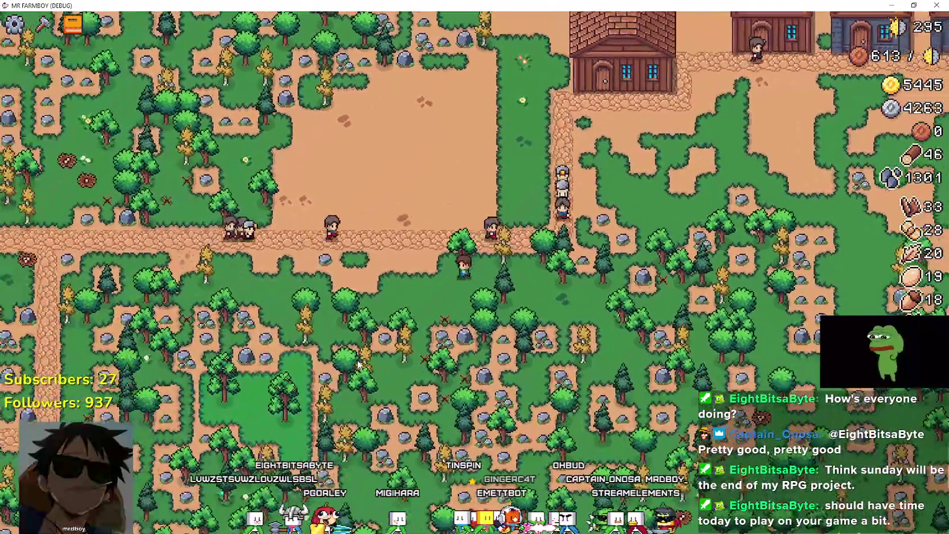
{"action": "key", "text": "a"}
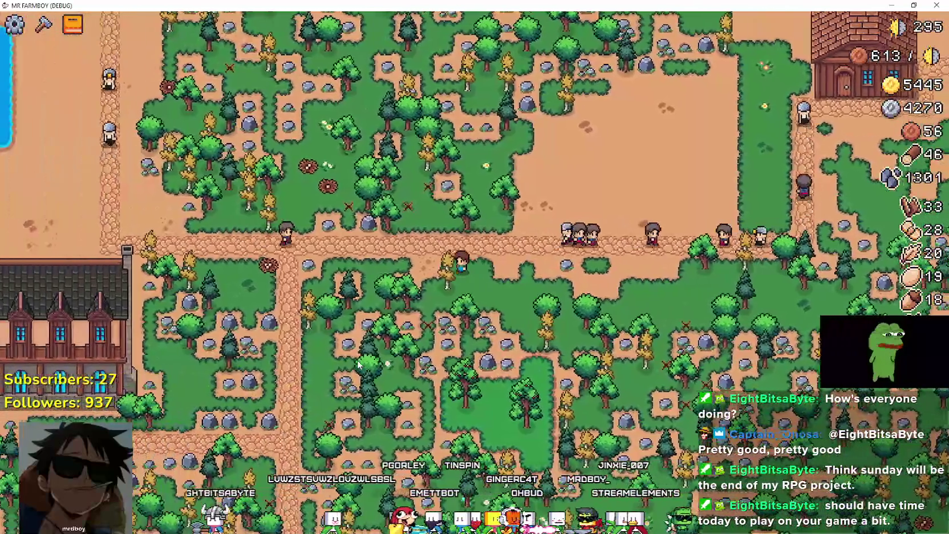
{"action": "key", "text": "a"}
{"action": "key", "text": "s"}
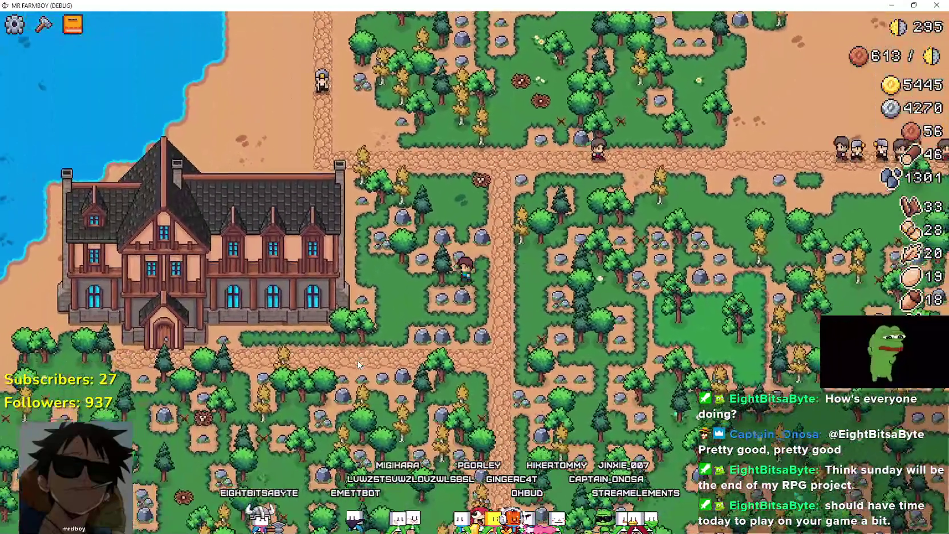
{"action": "key", "text": "a"}
{"action": "key", "text": "s"}
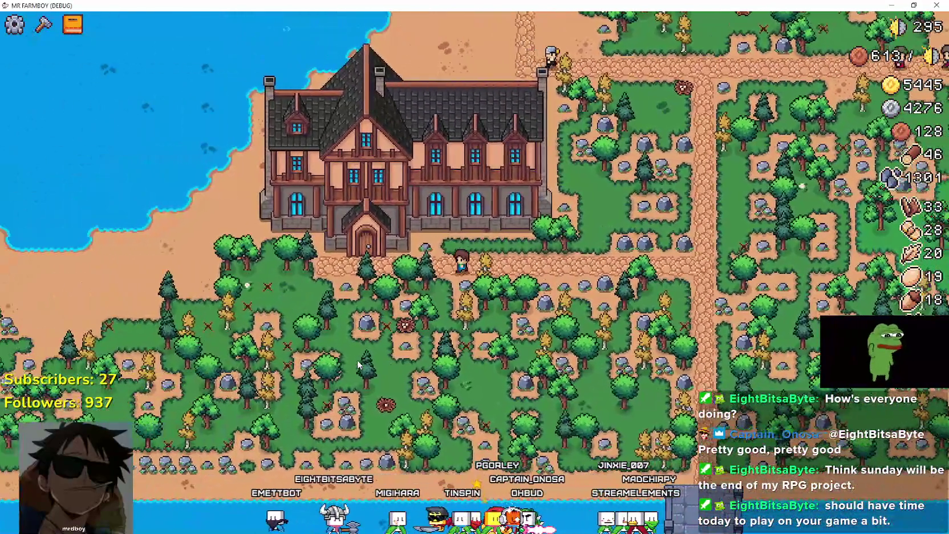
{"action": "key", "text": "a"}
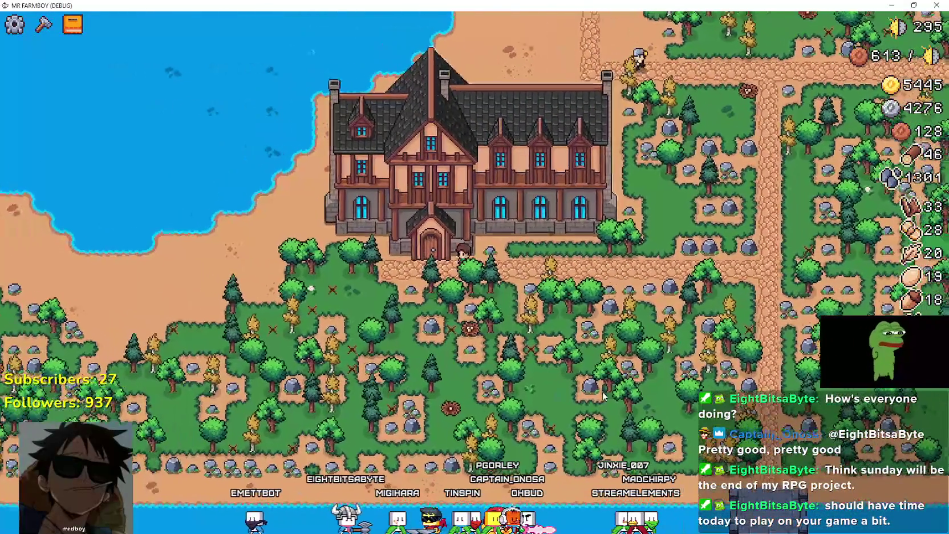
{"action": "left_click", "coordinate": [403, 194]}
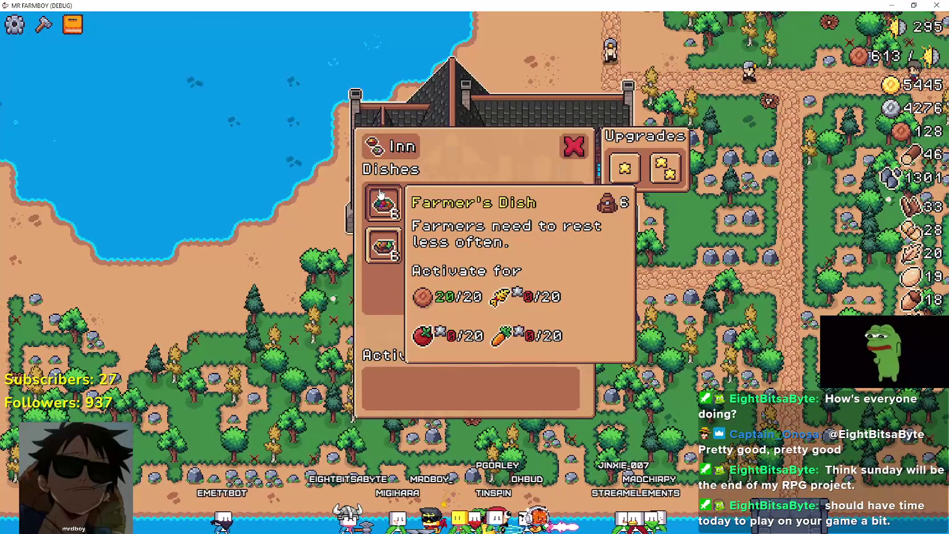
Step: Move Notepad clear of the dish panel and add the Inn buff: workers need to rest less often
{"action": "key", "text": "alt+Tab"}
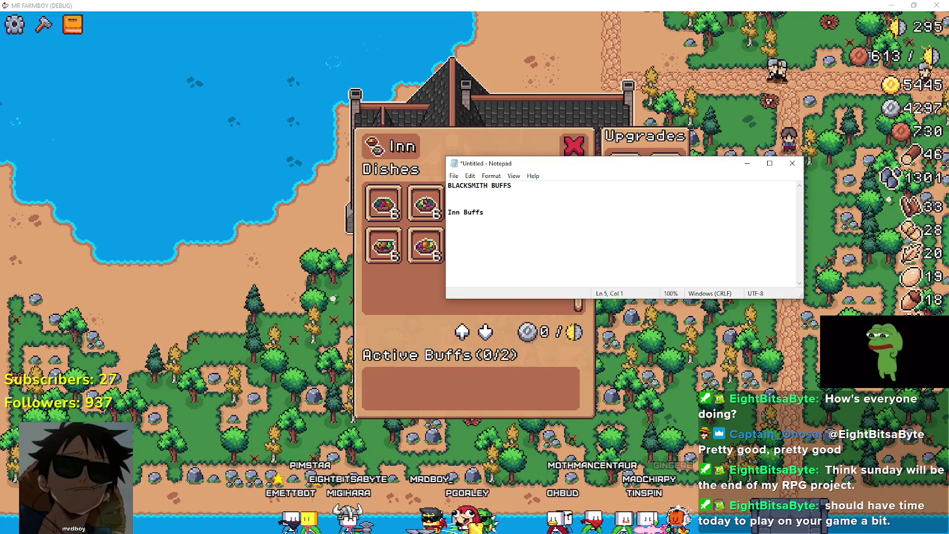
{"action": "left_click_drag", "start_coordinate": [498, 169], "coordinate": [577, 144]}
{"action": "mouse_move", "coordinate": [392, 208]}
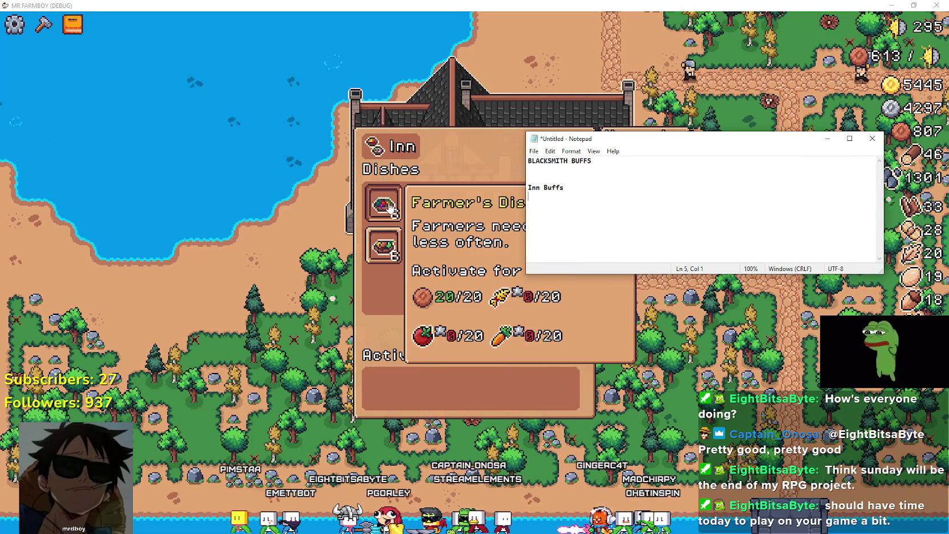
{"action": "left_click", "coordinate": [611, 184]}
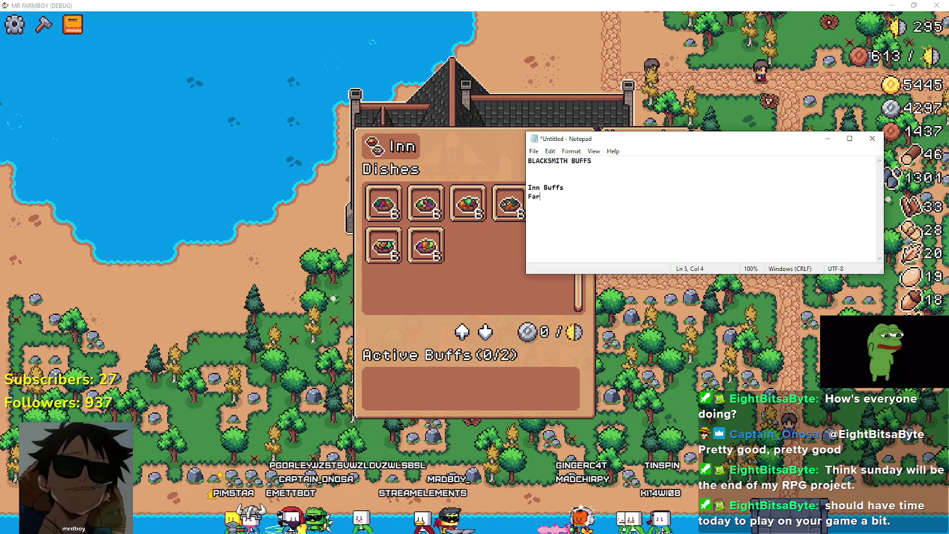
{"action": "type", "text": "ed"}
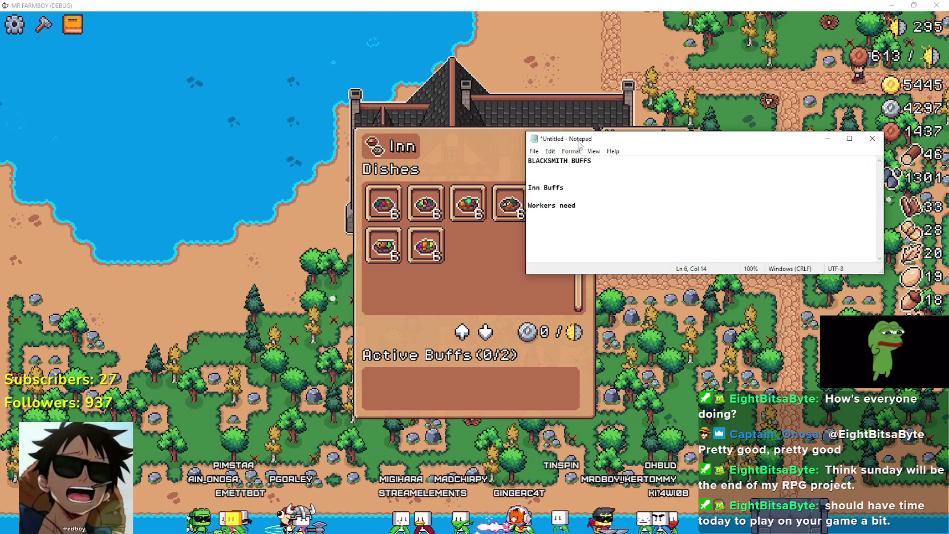
{"action": "left_click_drag", "start_coordinate": [577, 138], "coordinate": [659, 108]}
{"action": "mouse_move", "coordinate": [382, 204]}
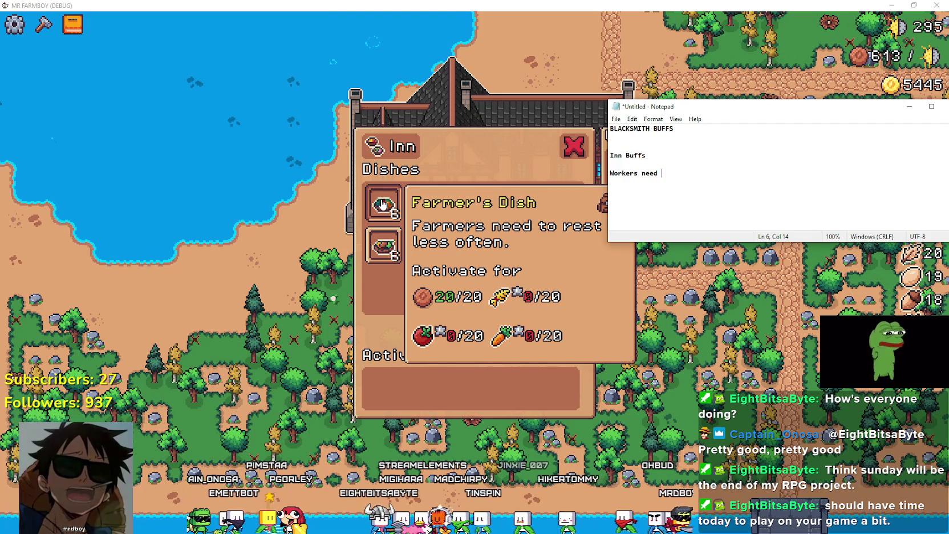
{"action": "type", "text": "to"}
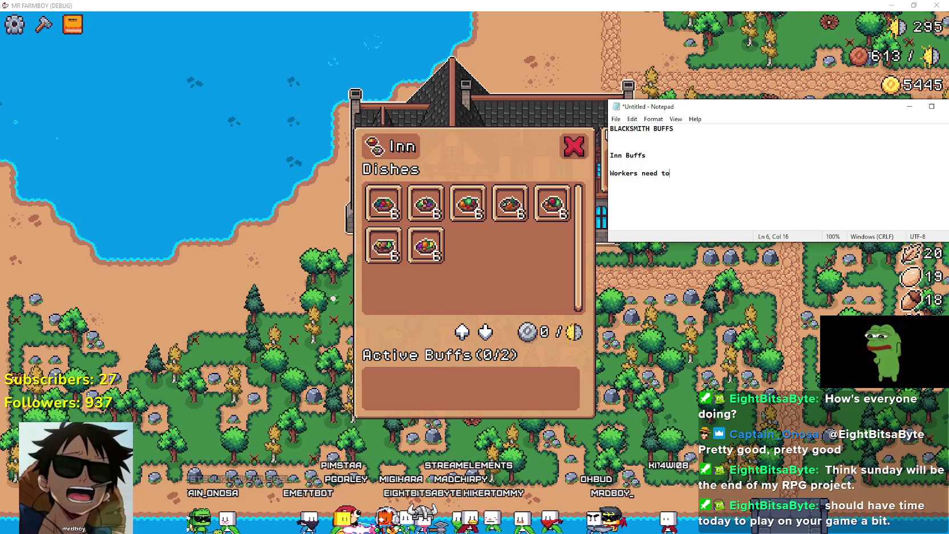
{"action": "type", "text": " rest less often"}
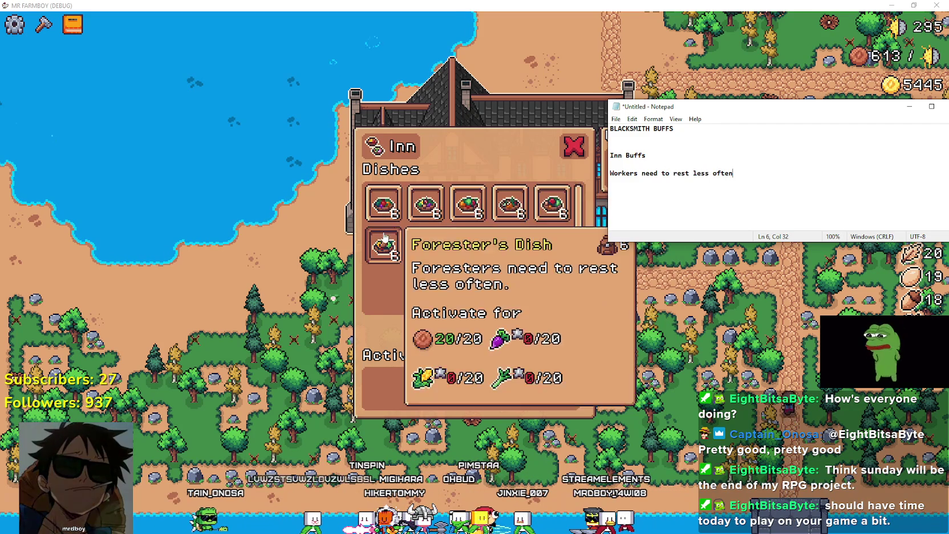
Step: Add the Inn buff about villagers visiting another market, then close the game's Inn panel
{"action": "mouse_move", "coordinate": [482, 214]}
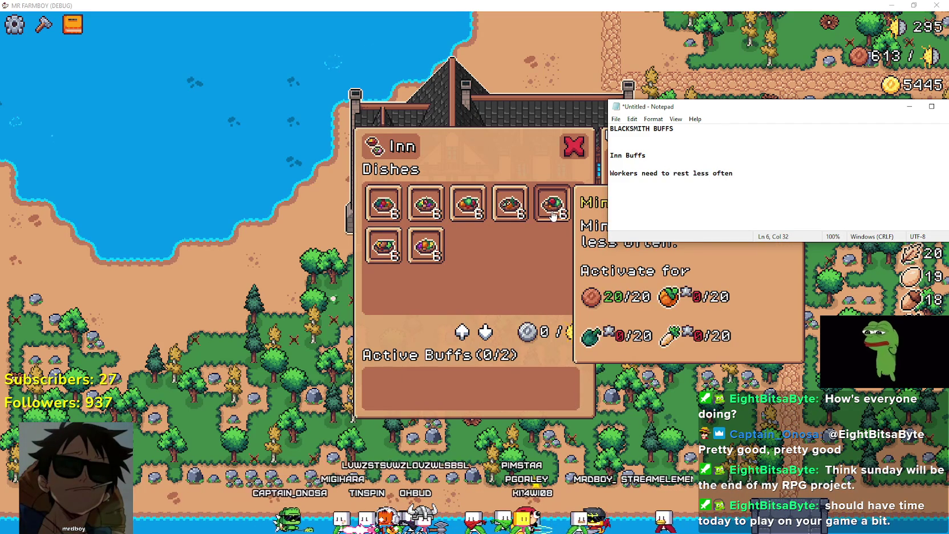
{"action": "mouse_move", "coordinate": [433, 256]}
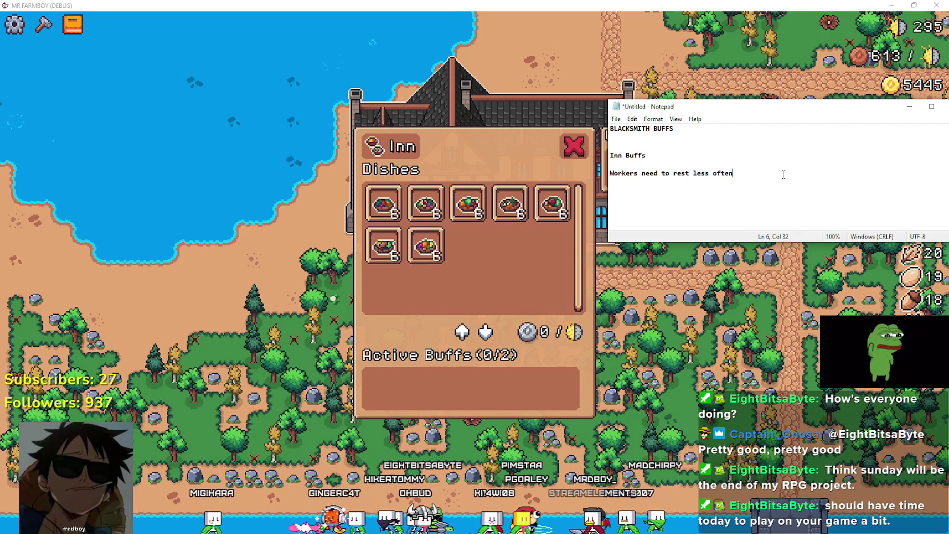
{"action": "type", "text": "Villagers fi"}
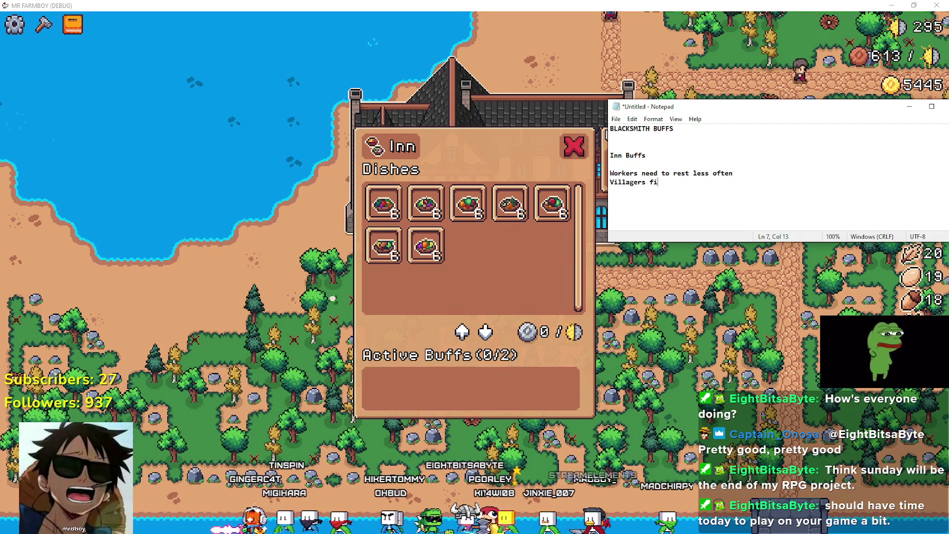
{"action": "key", "text": "BackSpace"}
{"action": "key", "text": "BackSpace"}
{"action": "type", "text": "visit another market if they haven't"}
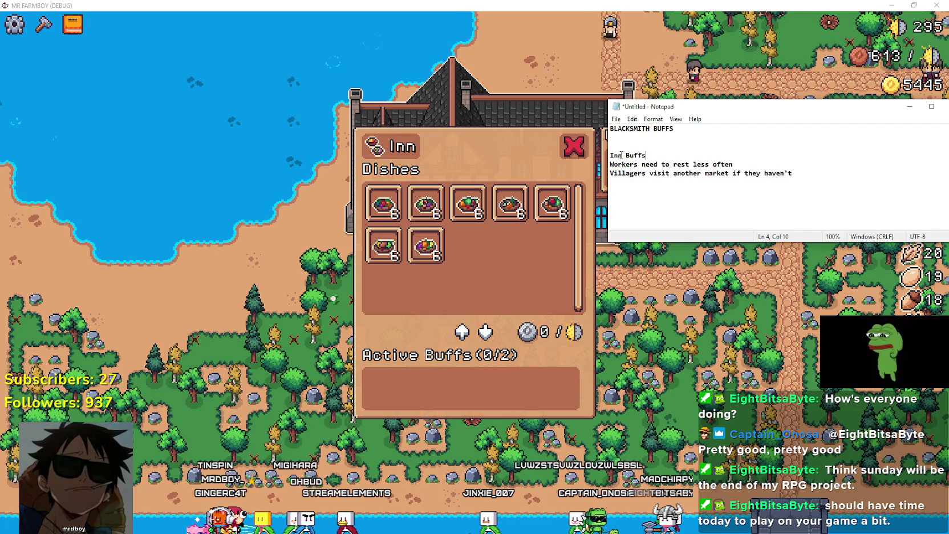
{"action": "left_click", "coordinate": [526, 149]}
{"action": "left_click", "coordinate": [573, 147]}
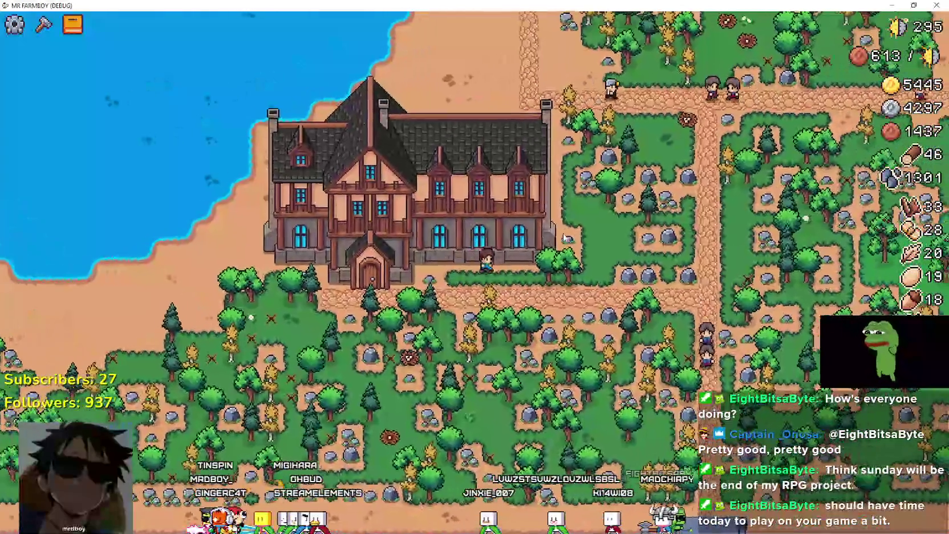
Step: Walk the farmer north past the Inn and along the lake to the Temple, and open its Blessings
{"action": "key", "text": "w"}
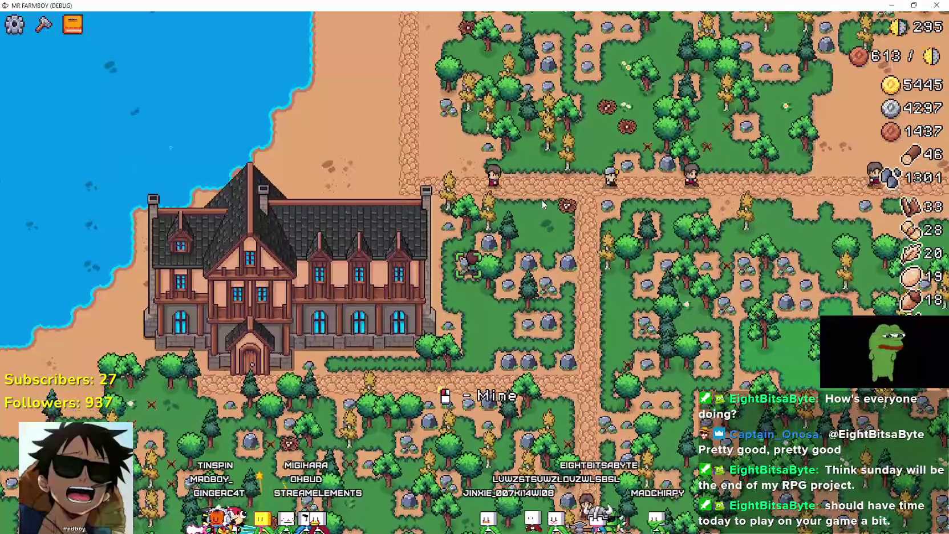
{"action": "key", "text": "w"}
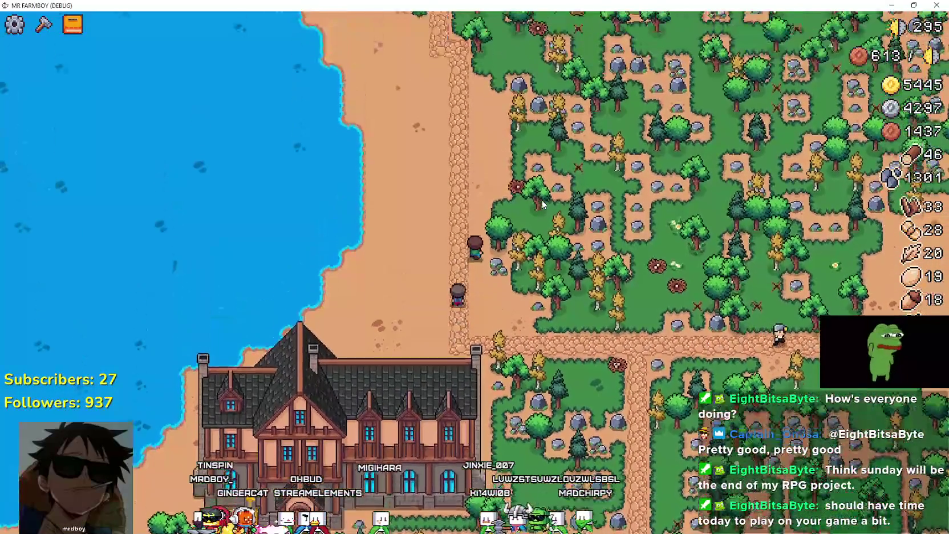
{"action": "key", "text": "w"}
{"action": "key", "text": "a"}
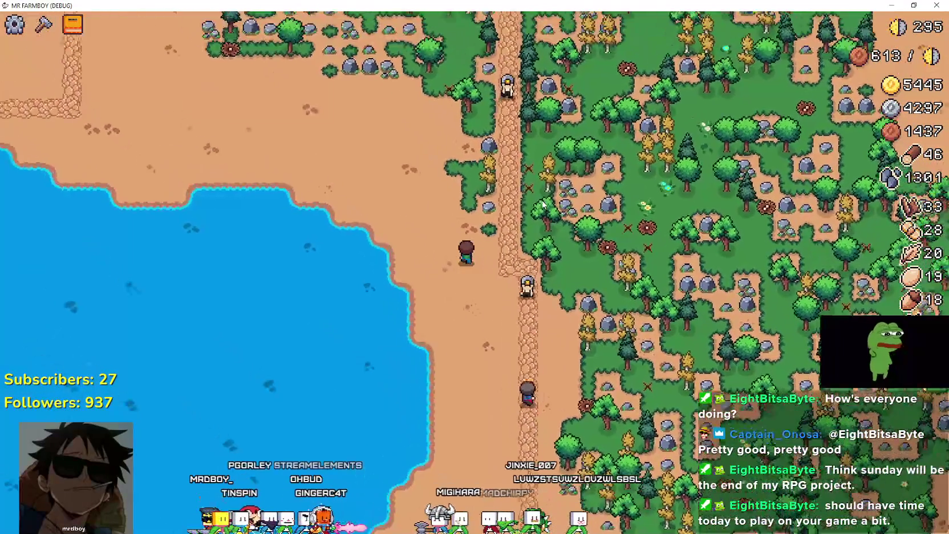
{"action": "key", "text": "w"}
{"action": "key", "text": "a"}
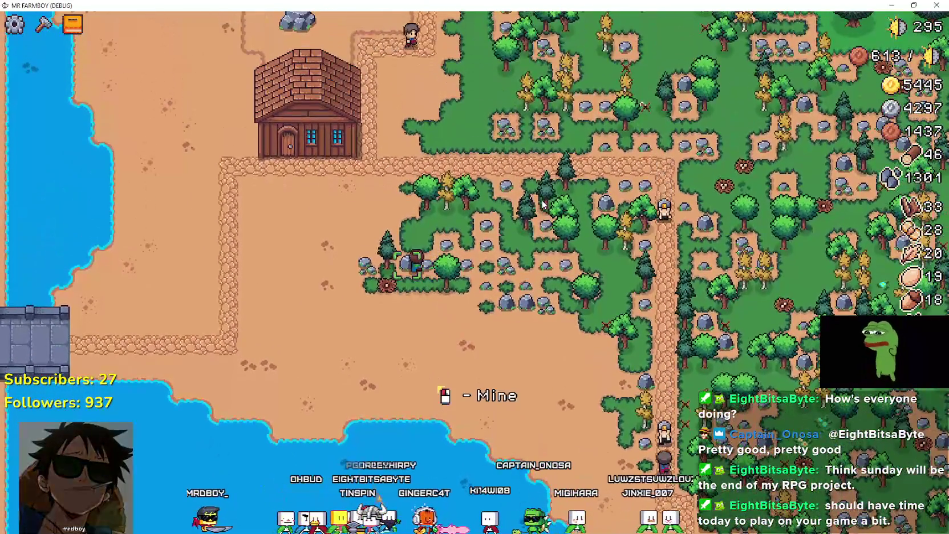
{"action": "key", "text": "w"}
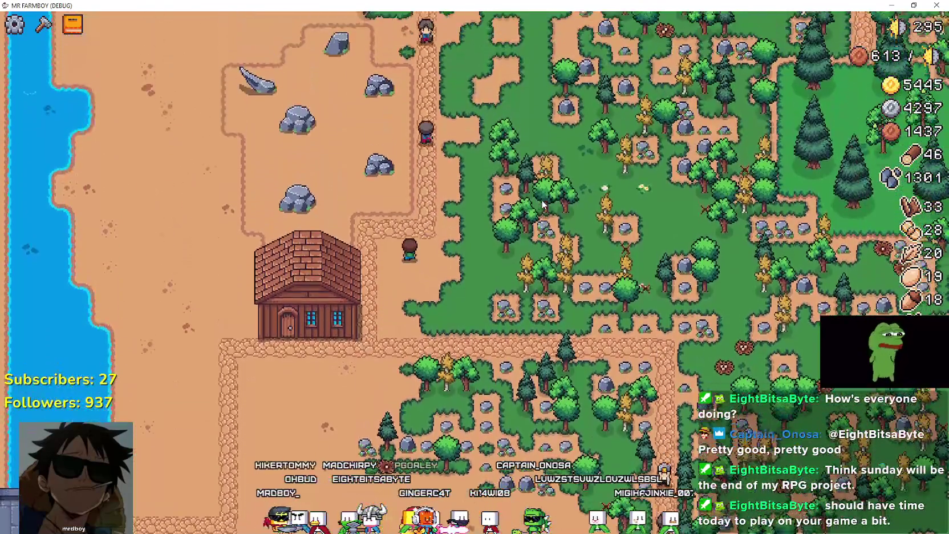
{"action": "key", "text": "w"}
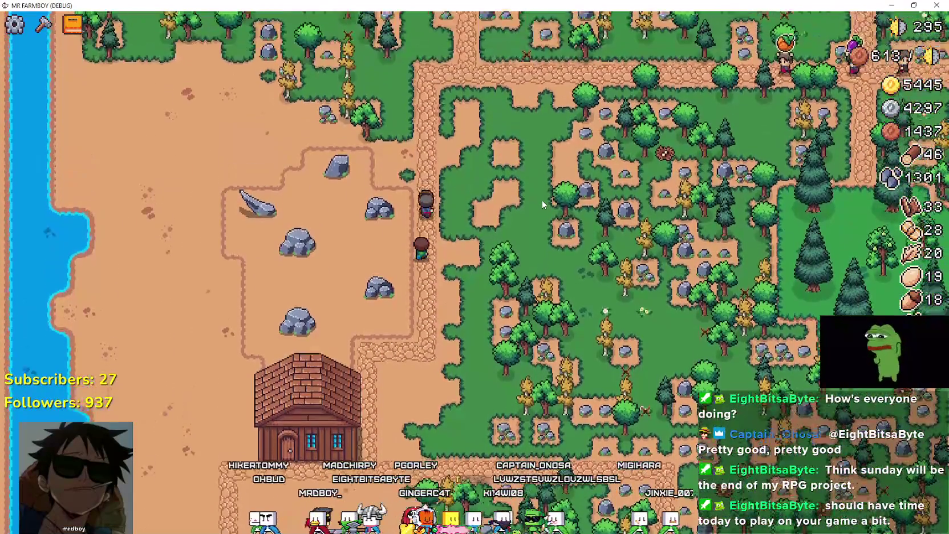
{"action": "scroll", "coordinate": [543, 204], "scroll_direction": "down", "scroll_amount": 5}
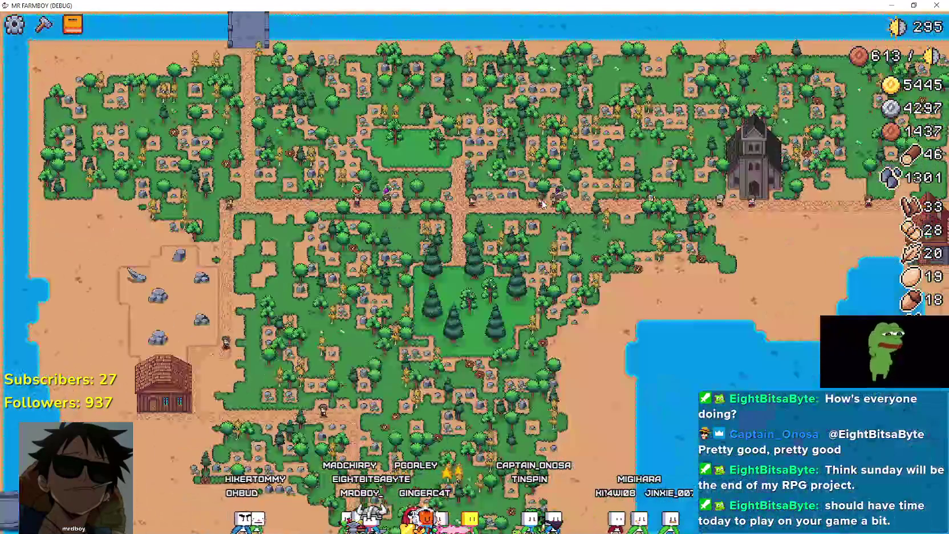
{"action": "left_click", "coordinate": [753, 165]}
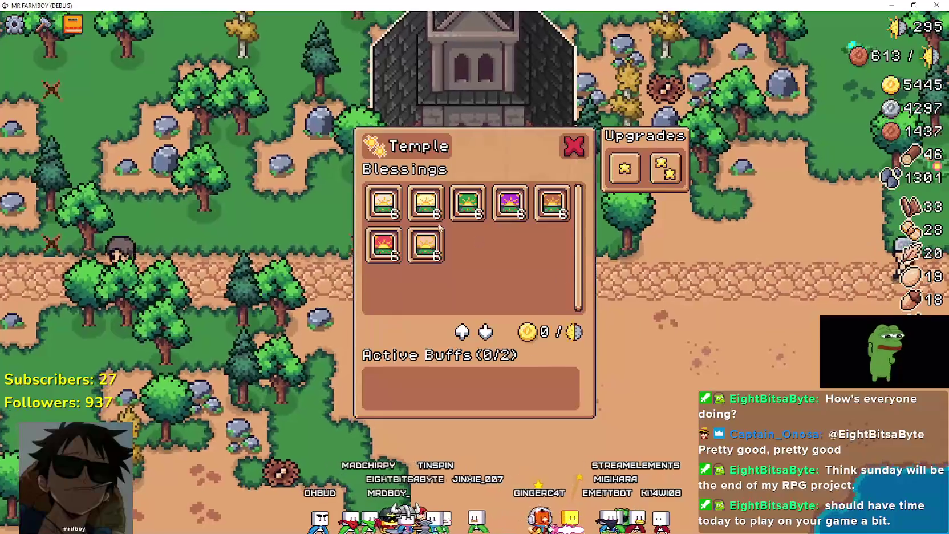
Step: Add the Temple Buffs heading and an increased % of gold crops line
{"action": "mouse_move", "coordinate": [407, 217]}
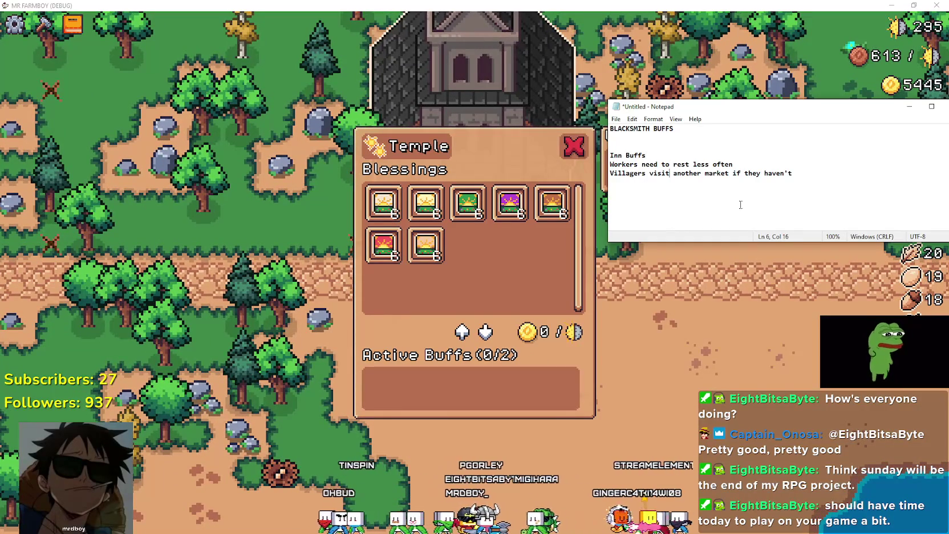
{"action": "type", "text": "Temple Buffs"}
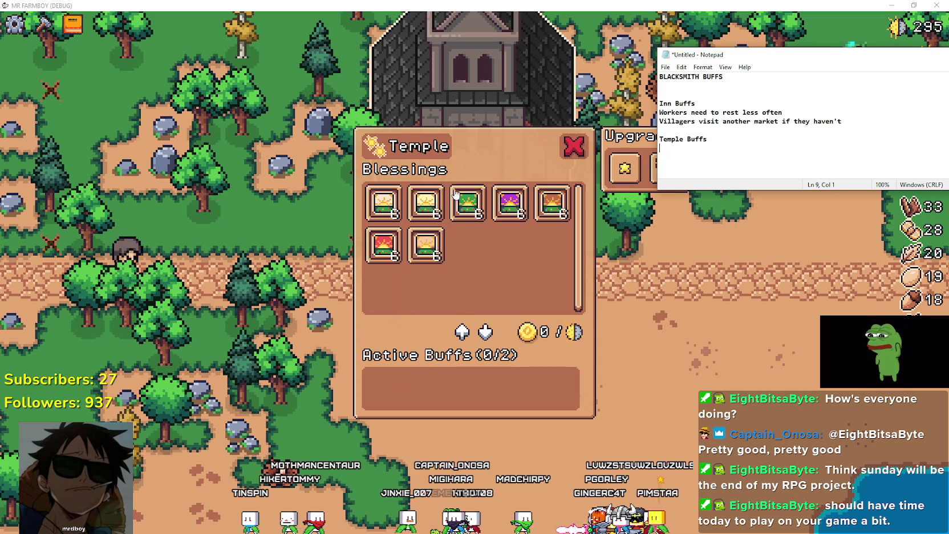
{"action": "type", "text": "creased "}
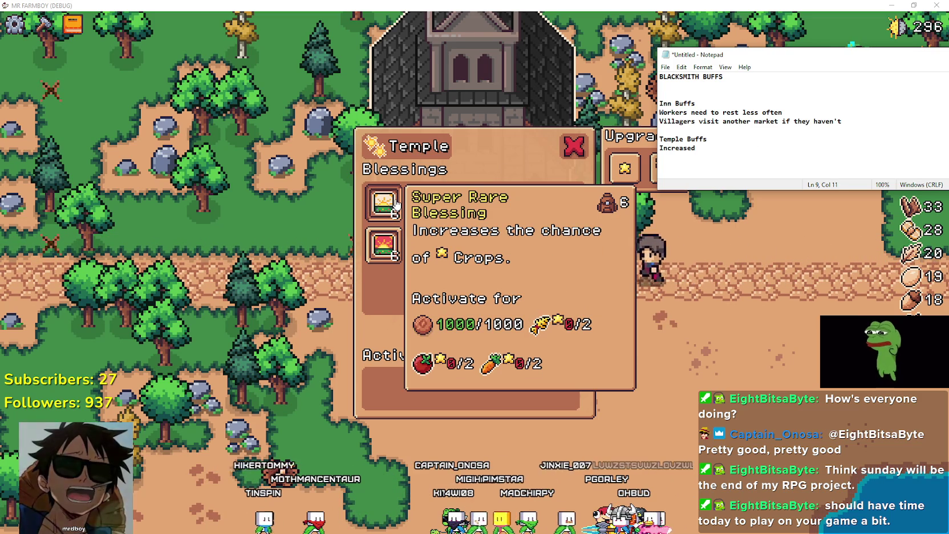
{"action": "type", "text": "% of"}
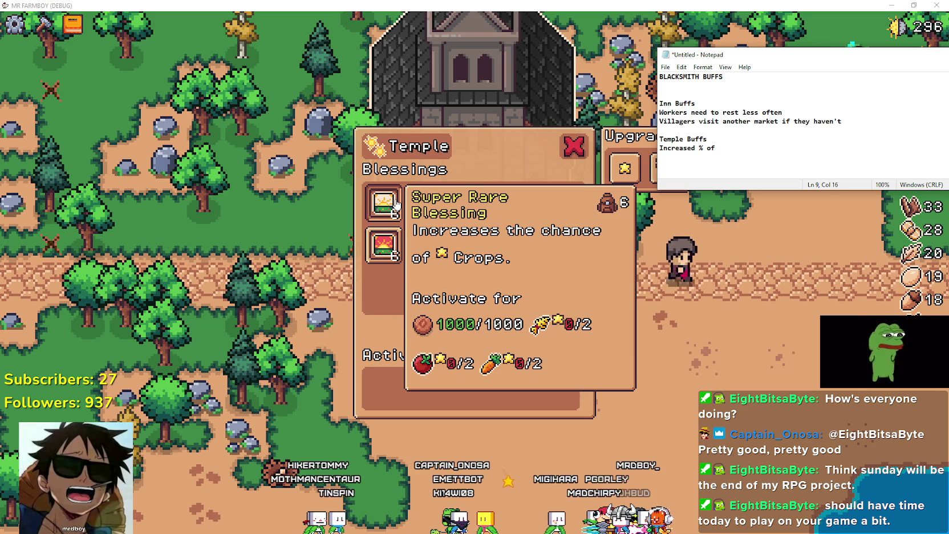
{"action": "key", "text": "BackSpace"}
{"action": "key", "text": "BackSpace"}
{"action": "key", "text": "BackSpace"}
{"action": "type", "text": "rops"}
{"action": "key", "text": "Return"}
Step: Add lines for an increased % of Legendary crops and extra crops yield
{"action": "type", "text": "ased &"}
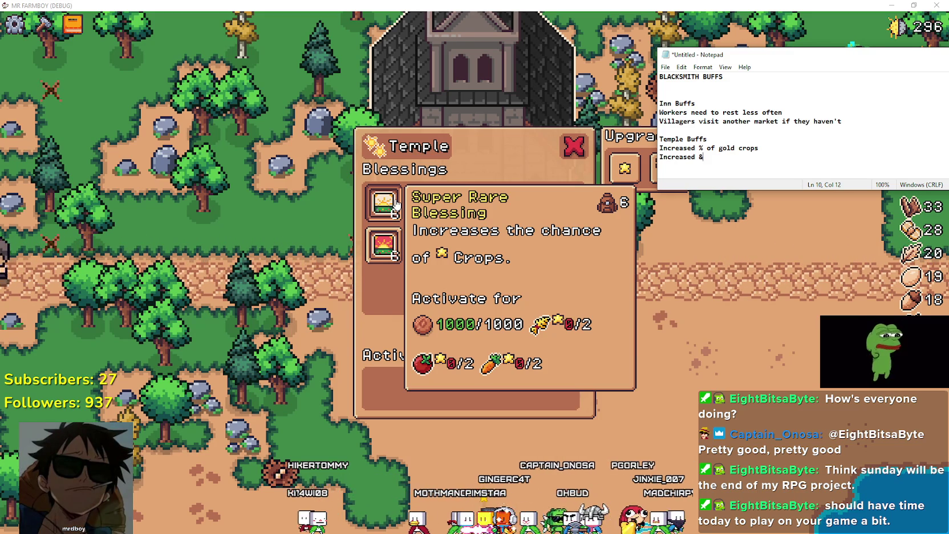
{"action": "key", "text": "BackSpace"}
{"action": "type", "text": "% of Legendary crops"}
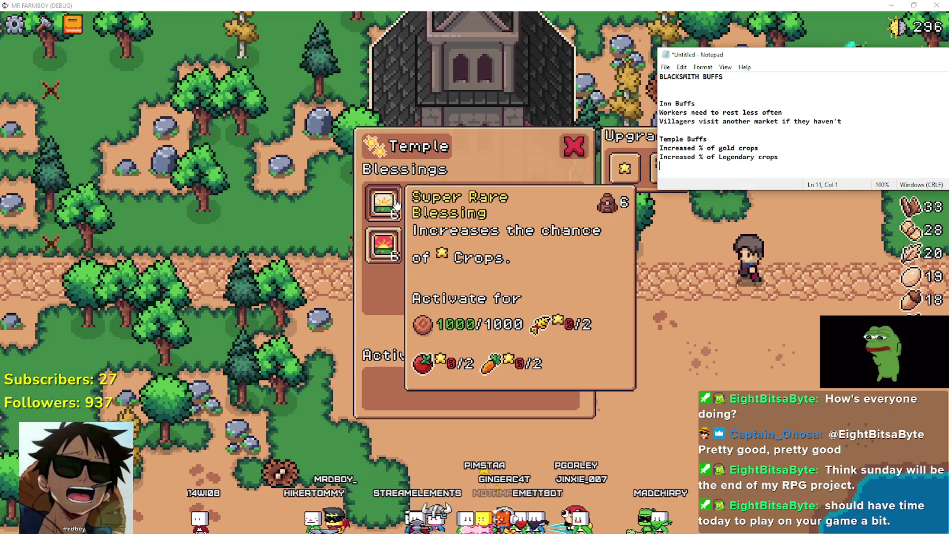
{"action": "mouse_move", "coordinate": [460, 214]}
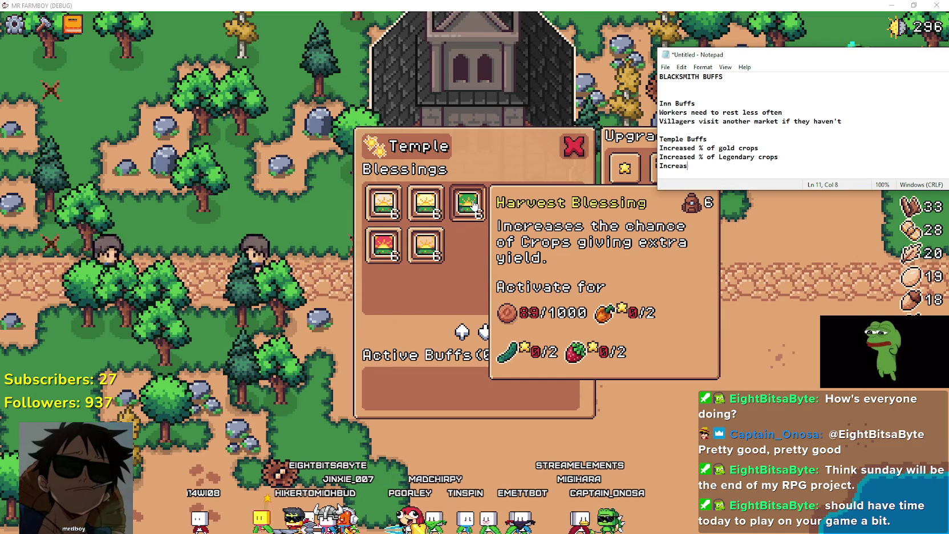
{"action": "type", "text": "ed "}
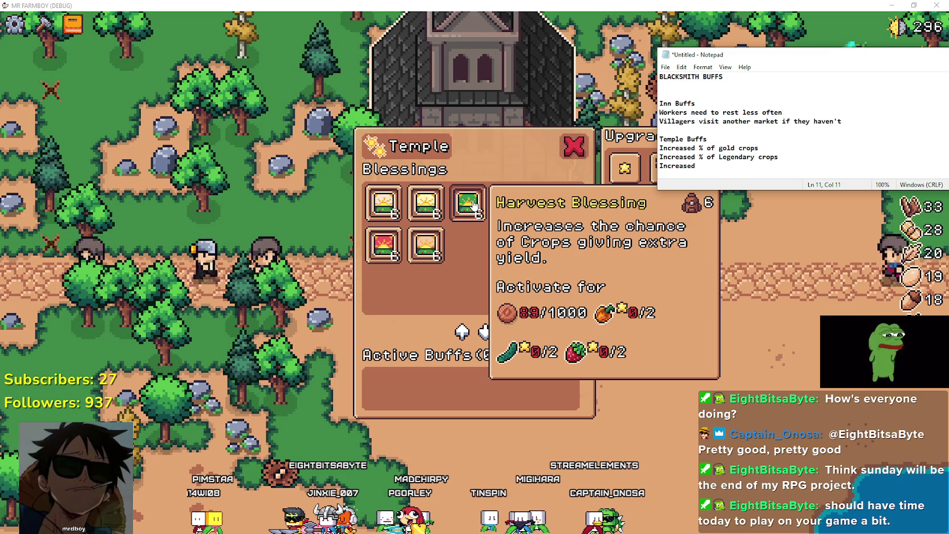
{"action": "type", "text": "% of"}
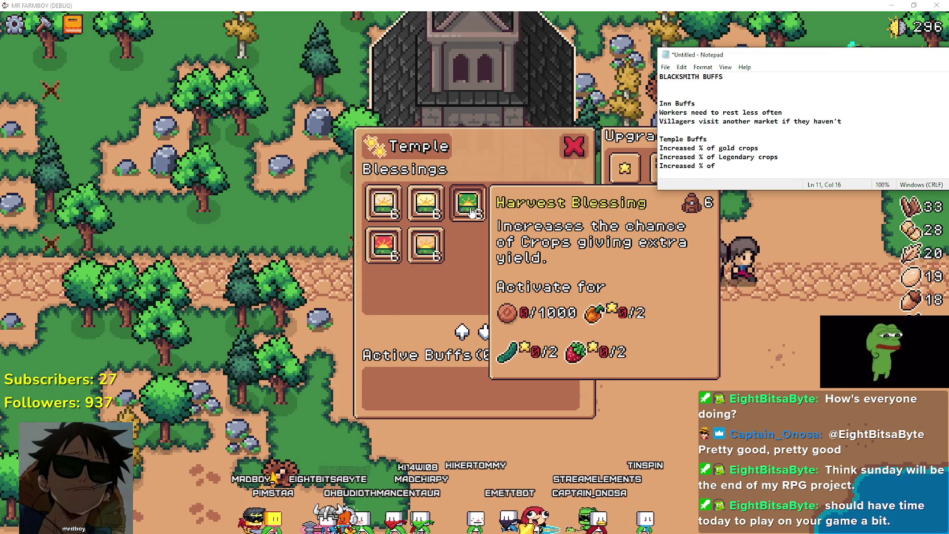
{"action": "type", "text": "crops yie"}
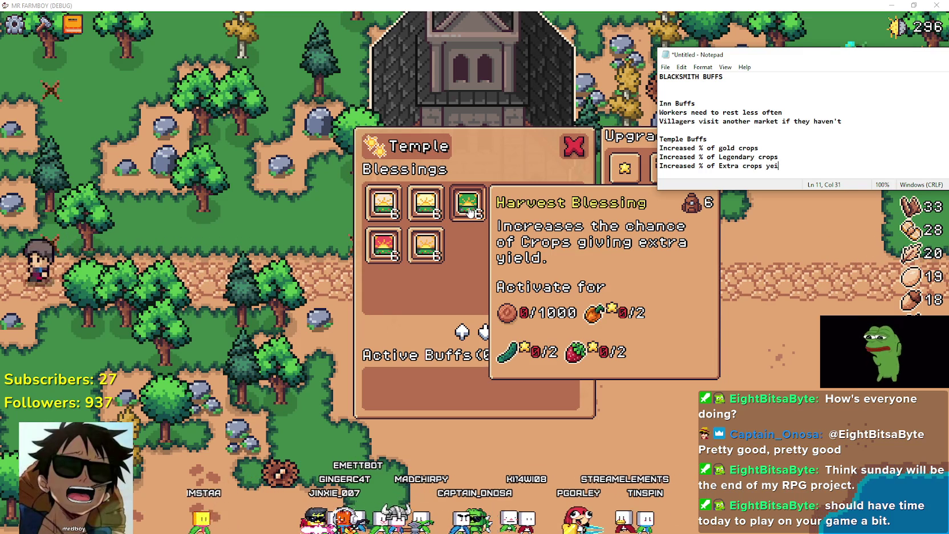
{"action": "type", "text": "ld"}
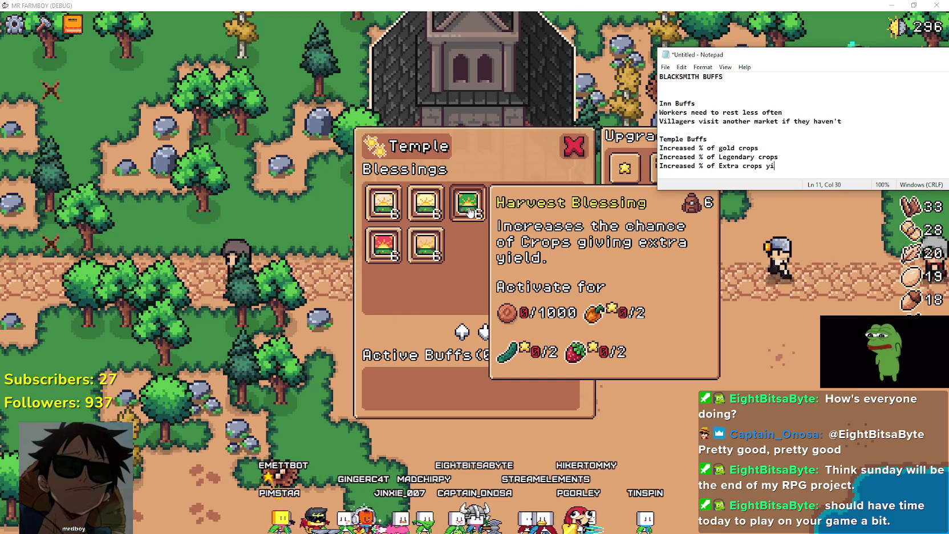
{"action": "key", "text": "Return"}
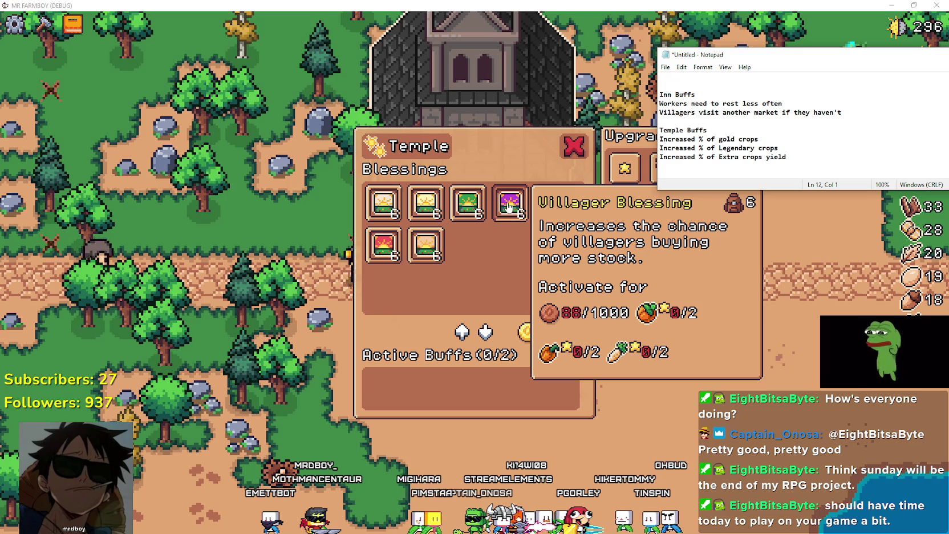
Step: Add the increased-chance lines for villager stock and for rocks
{"action": "type", "text": "Increased the chance of villagers buying more stock"}
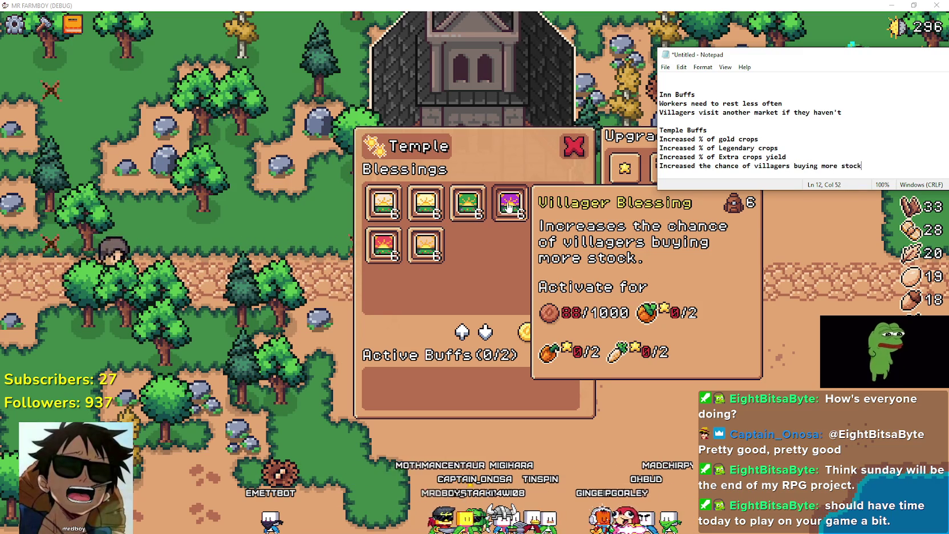
{"action": "type", "text": "."}
{"action": "key", "text": "Return"}
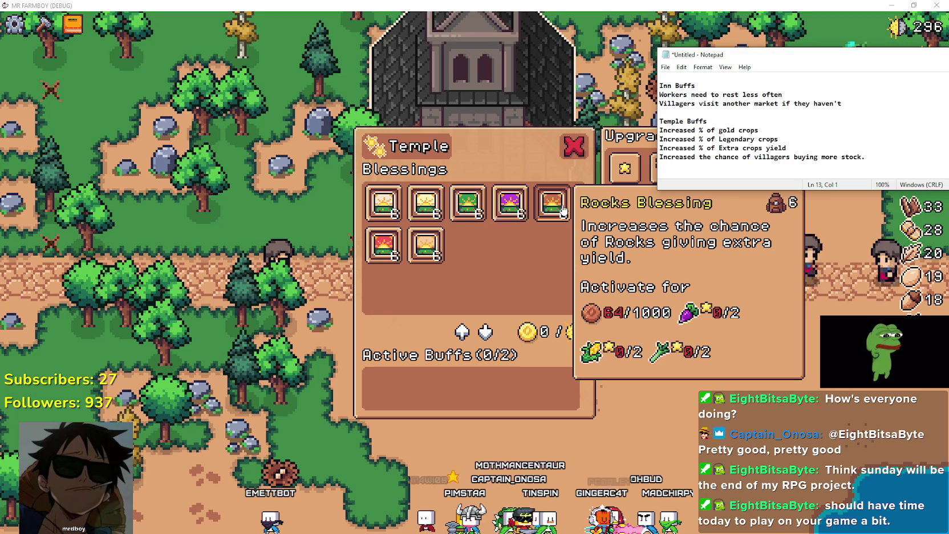
{"action": "type", "text": "Increased the chance of rocks giving ext"}
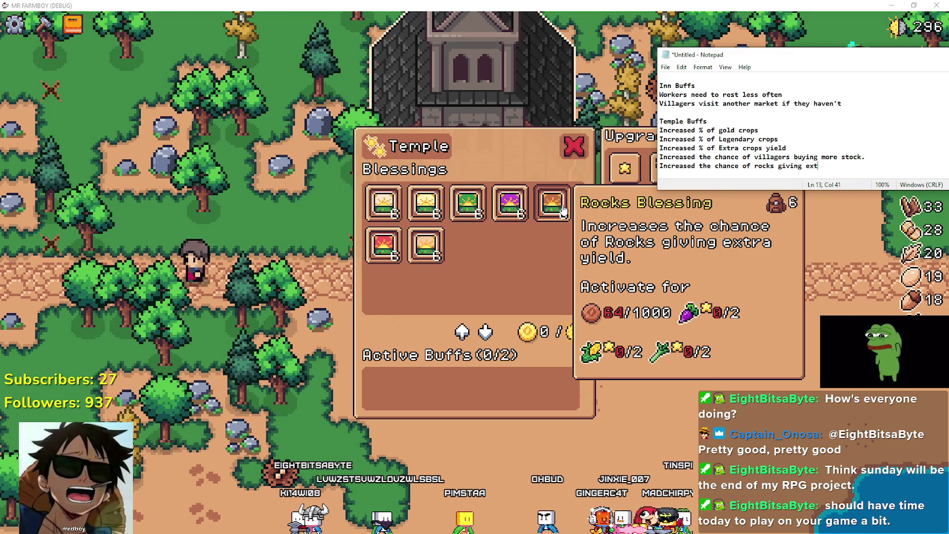
{"action": "type", "text": "ra yeild"}
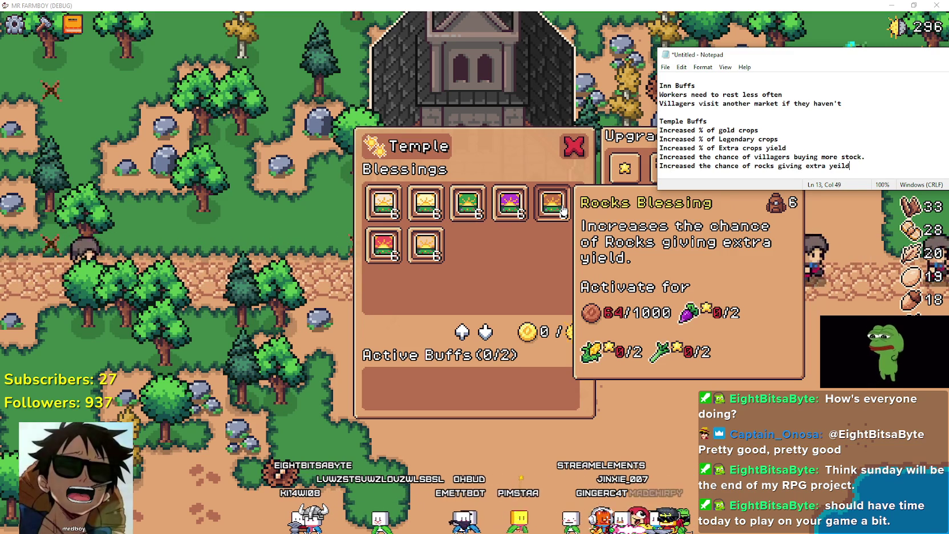
{"action": "key", "text": "Return"}
Step: Add lines giving trees and animals an increased chance of extra yield
{"action": "mouse_move", "coordinate": [394, 255]}
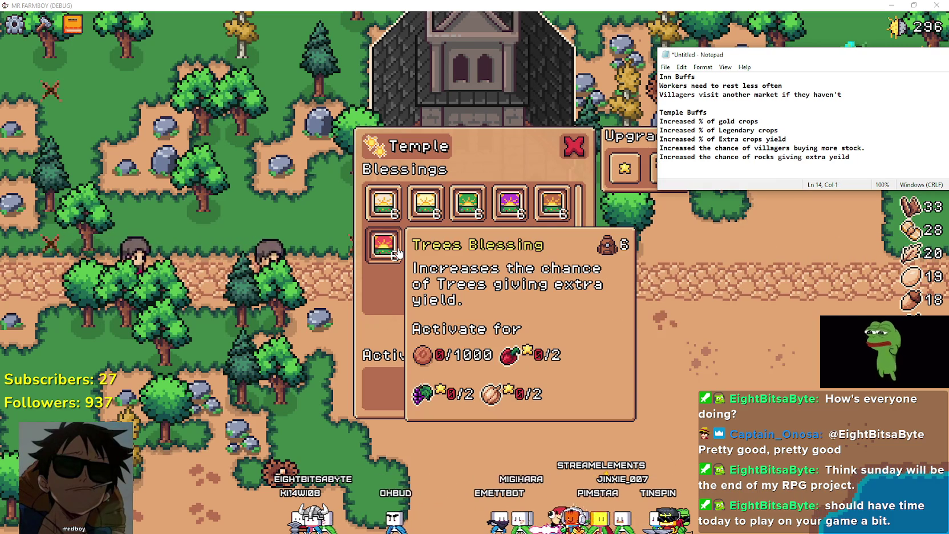
{"action": "type", "text": "Increased t"}
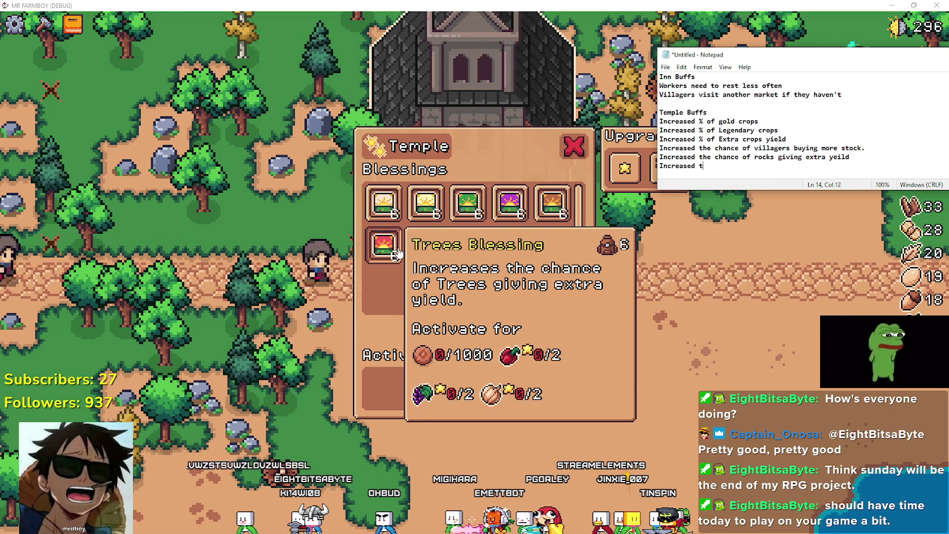
{"action": "type", "text": "he chance of trees "}
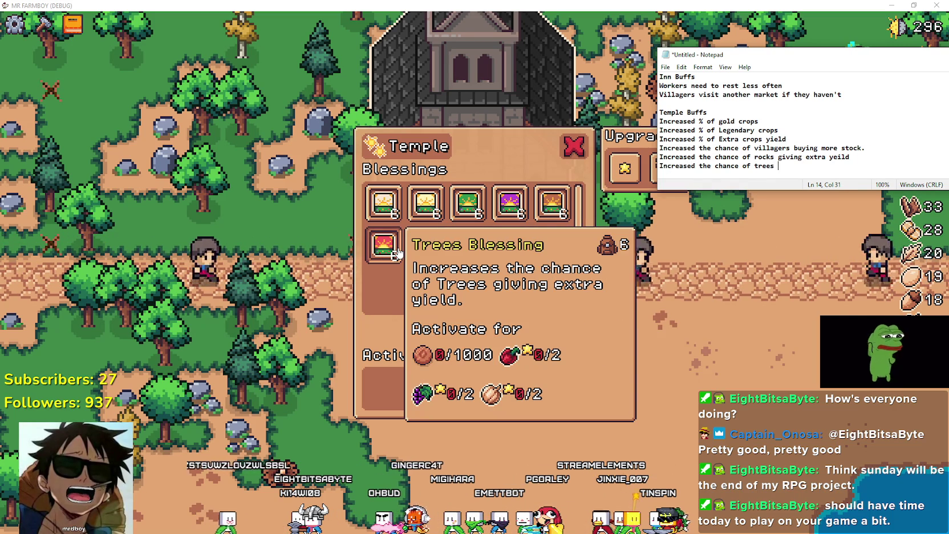
{"action": "type", "text": "giveing extra yei"}
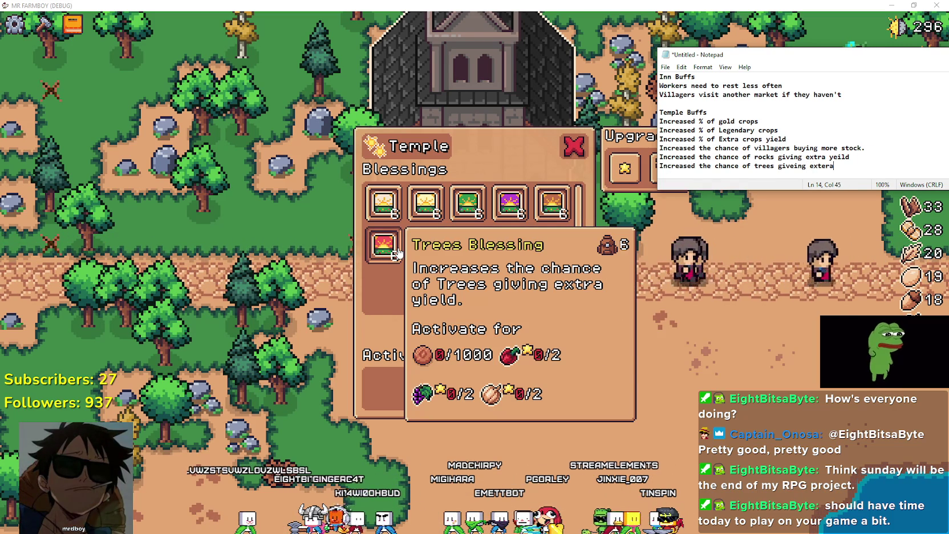
{"action": "type", "text": "ld."}
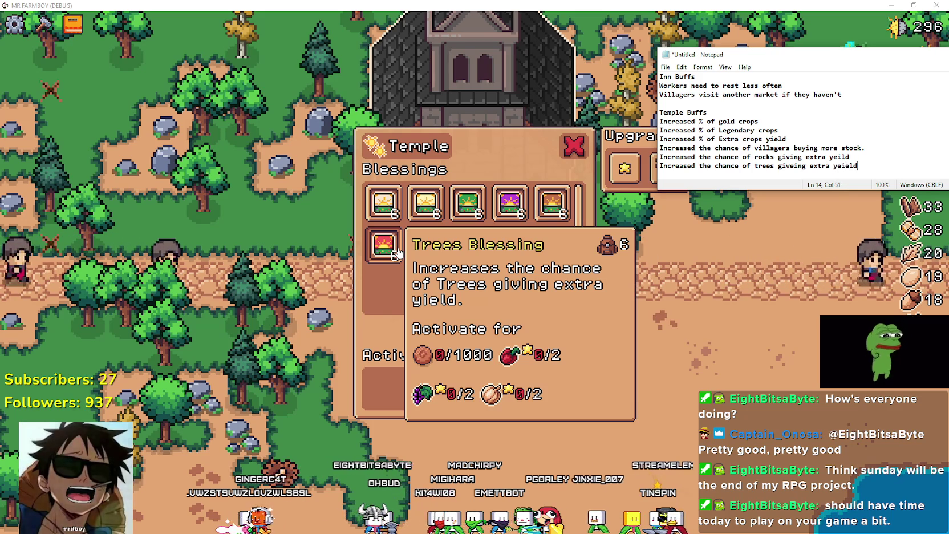
{"action": "key", "text": "Return"}
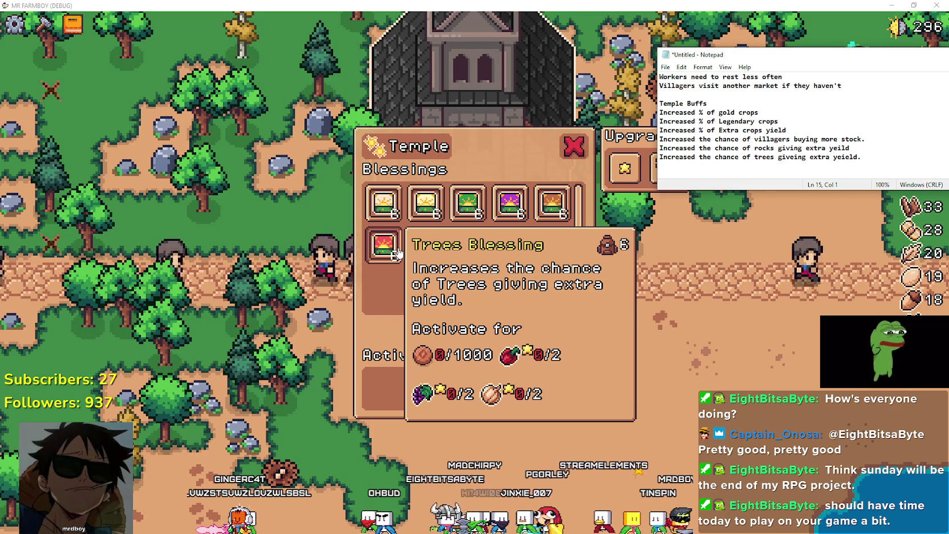
{"action": "type", "text": "Increased the cha"}
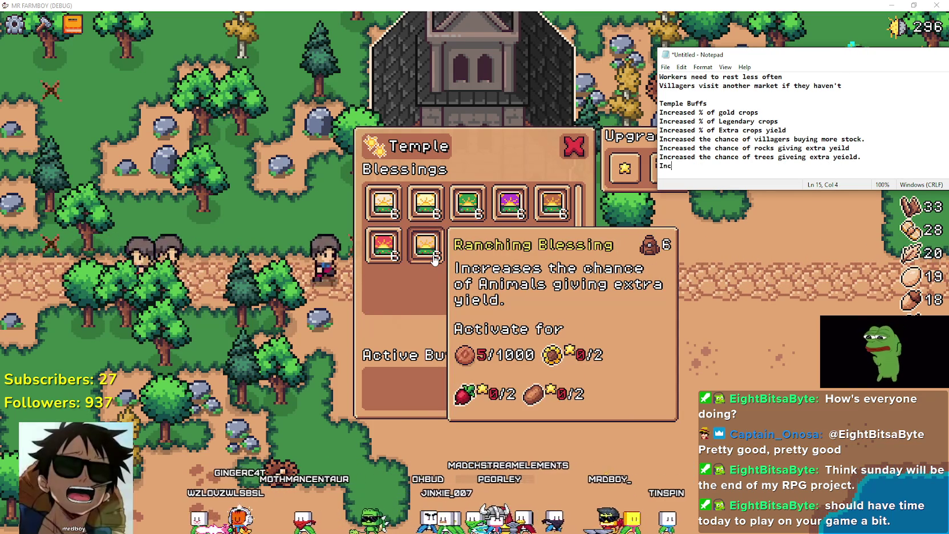
{"action": "type", "text": "nce of animals giving "}
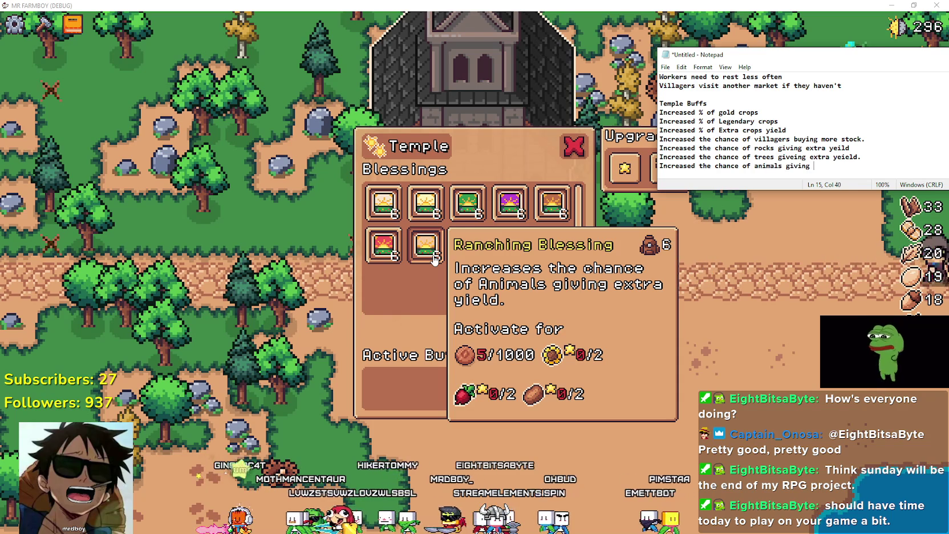
{"action": "type", "text": "ecx"}
{"action": "key", "text": "BackSpace"}
{"action": "key", "text": "BackSpace"}
{"action": "type", "text": "x"}
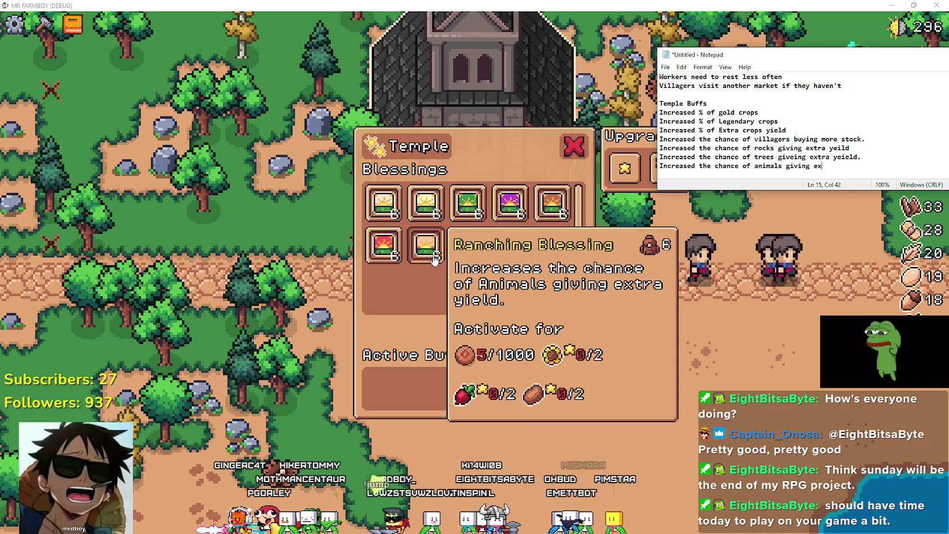
{"action": "type", "text": "tra yeield."}
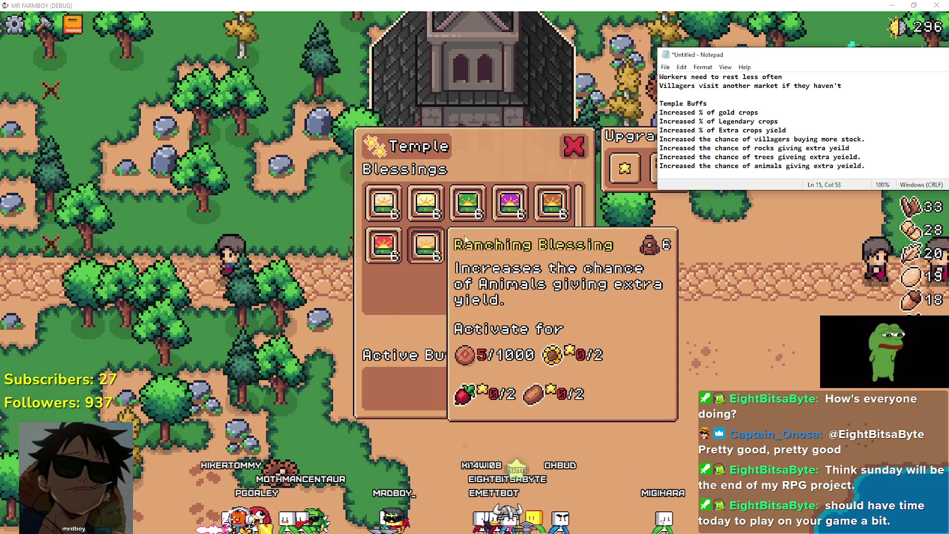
{"action": "left_click", "coordinate": [789, 114]}
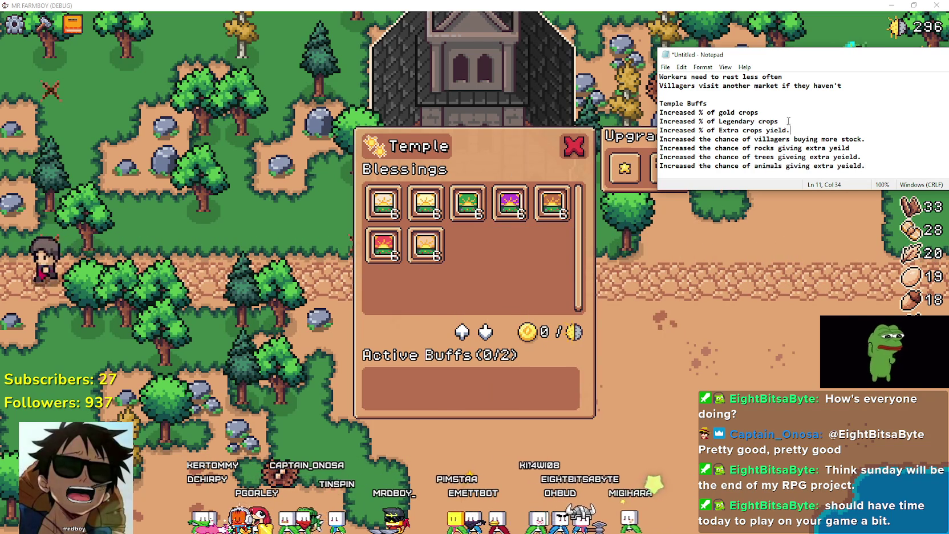
Step: End the crop lines with periods, then enlarge Notepad and move it to the left side
{"action": "type", "text": "."}
{"action": "left_click", "coordinate": [784, 116]}
{"action": "type", "text": "."}
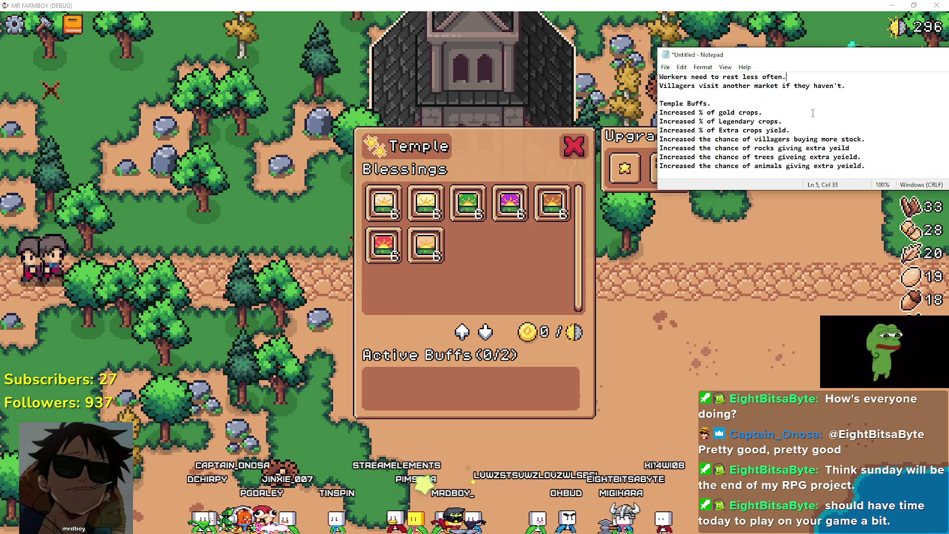
{"action": "scroll", "coordinate": [813, 113], "scroll_direction": "up", "scroll_amount": 1}
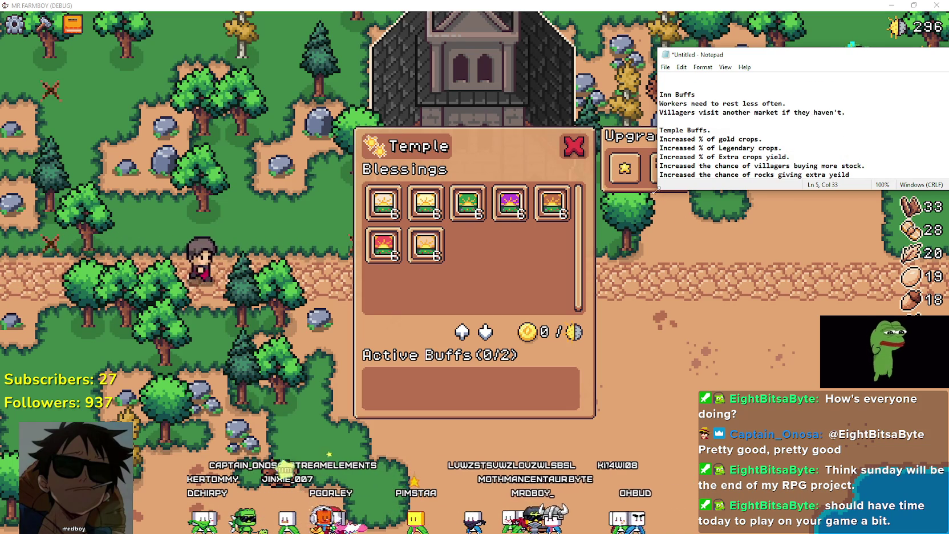
{"action": "mouse_move", "coordinate": [656, 193]}
{"action": "left_mouse_down"}
{"action": "mouse_move", "coordinate": [597, 376]}
{"action": "mouse_move", "coordinate": [576, 377]}
{"action": "left_mouse_up"}
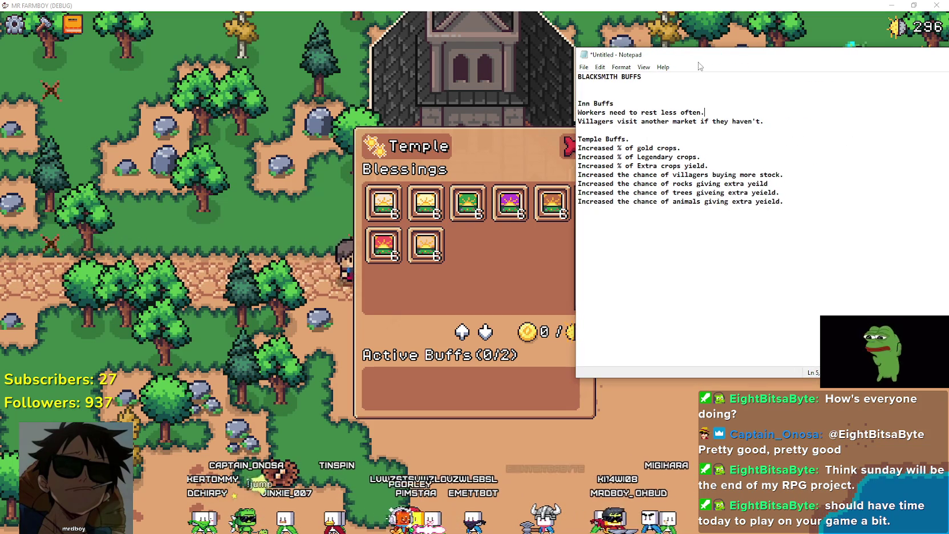
{"action": "mouse_move", "coordinate": [707, 57]}
{"action": "left_mouse_down"}
{"action": "mouse_move", "coordinate": [85, 85]}
{"action": "mouse_move", "coordinate": [143, 56]}
{"action": "left_mouse_up"}
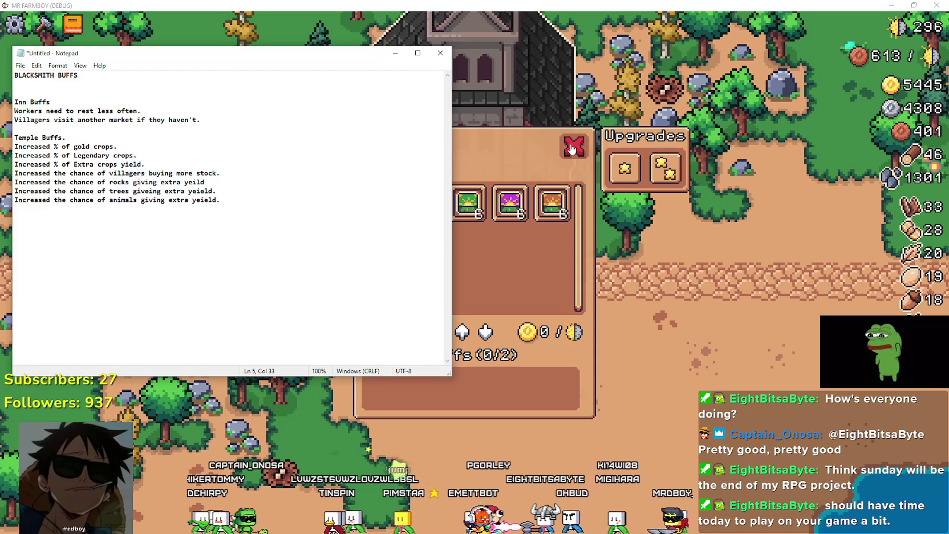
Step: Close the Temple panel, add a blank line under BLACKSMITH BUFFS, and bring up the itch.io RPG page
{"action": "left_click", "coordinate": [566, 147]}
{"action": "key", "text": "alt+Tab"}
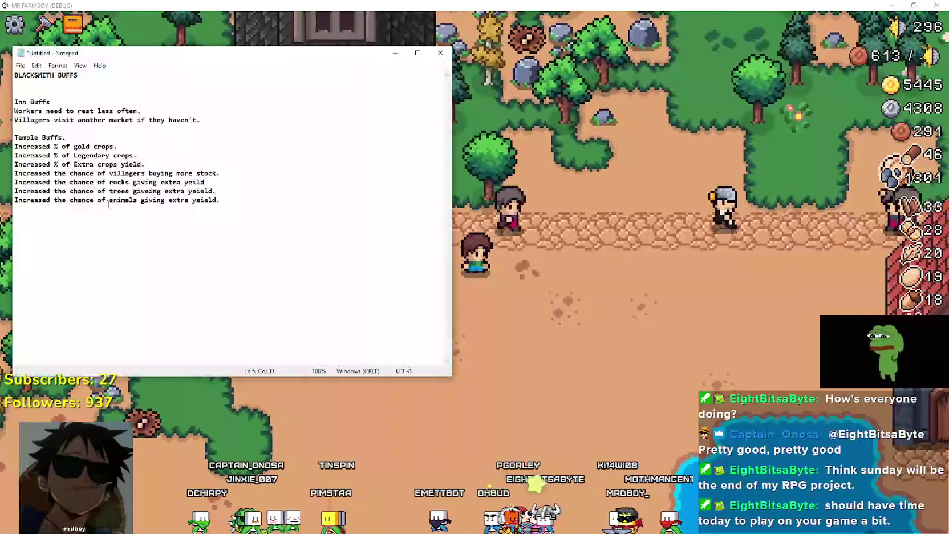
{"action": "left_click", "coordinate": [121, 76]}
{"action": "key", "text": "Return"}
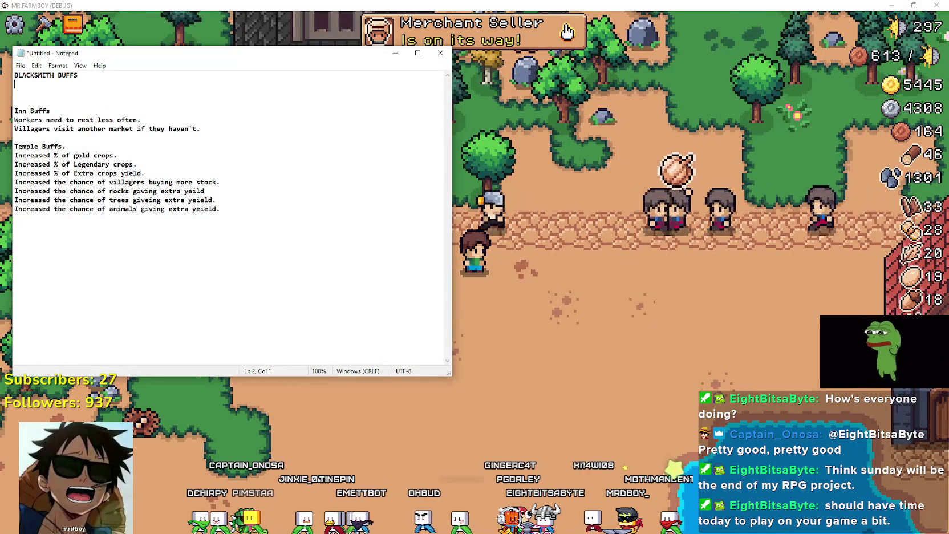
{"action": "left_click", "coordinate": [211, 155]}
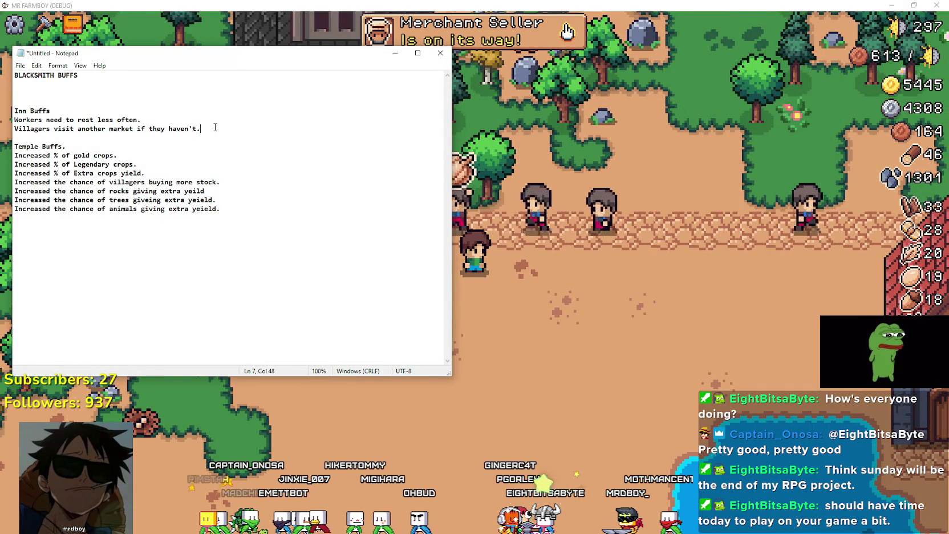
{"action": "left_click", "coordinate": [205, 116]}
{"action": "mouse_move", "coordinate": [449, 376]}
{"action": "left_mouse_down"}
{"action": "mouse_move", "coordinate": [442, 325]}
{"action": "mouse_move", "coordinate": [337, 330]}
{"action": "left_mouse_up"}
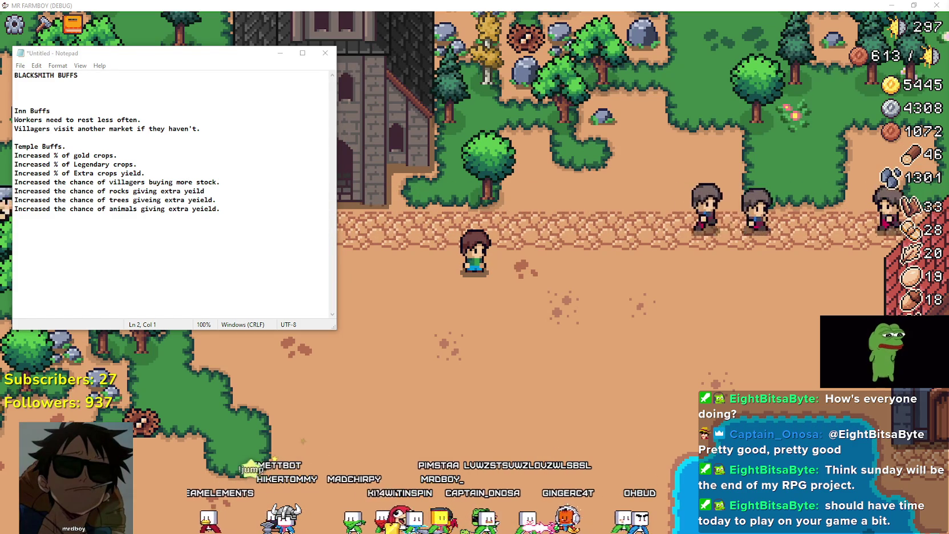
{"action": "mouse_move", "coordinate": [948, 182]}
{"action": "left_mouse_down"}
{"action": "mouse_move", "coordinate": [948, 169]}
{"action": "mouse_move", "coordinate": [709, 61]}
{"action": "left_mouse_up"}
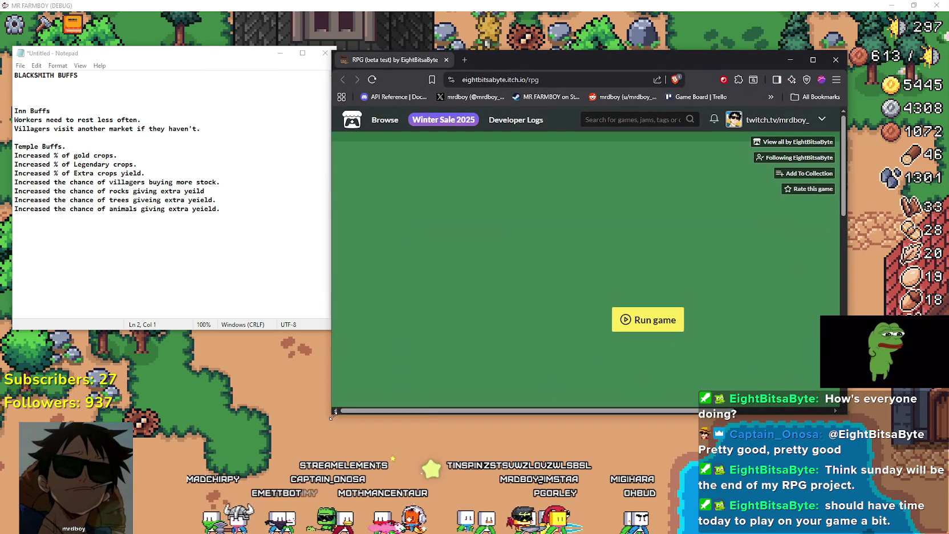
Step: Resize and shift the browser so Notepad stays readable, then start the RPG on the itch.io page
{"action": "left_click_drag", "start_coordinate": [332, 417], "coordinate": [188, 443]}
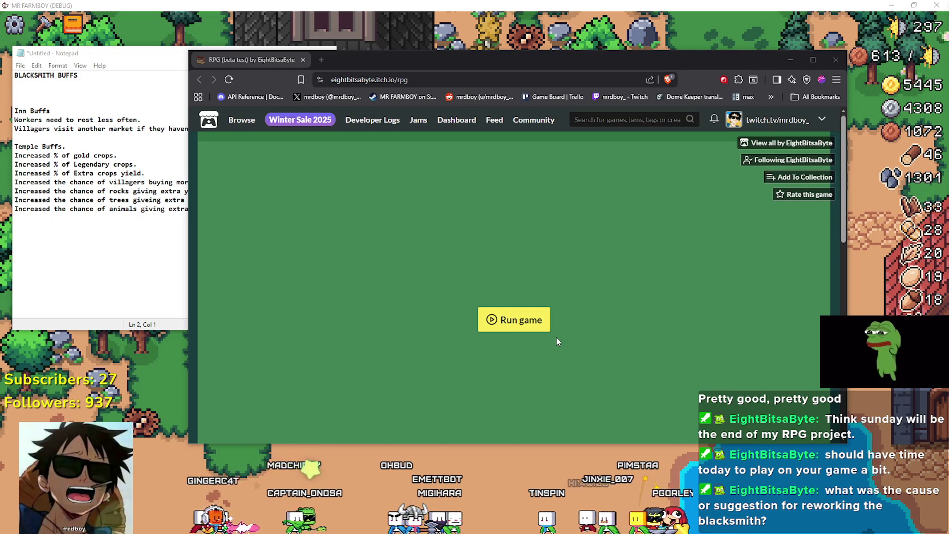
{"action": "mouse_move", "coordinate": [467, 59]}
{"action": "left_mouse_down"}
{"action": "mouse_move", "coordinate": [529, 49]}
{"action": "mouse_move", "coordinate": [522, 74]}
{"action": "left_mouse_up"}
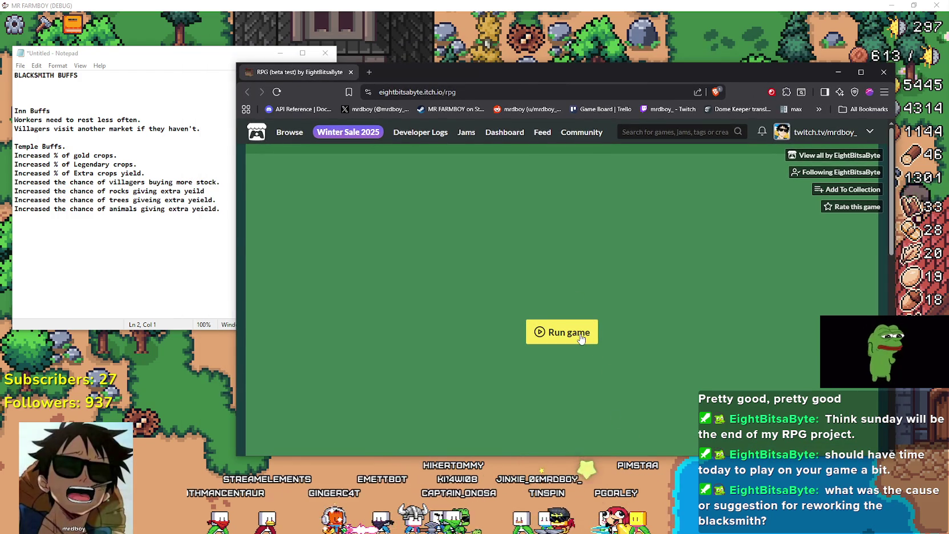
{"action": "scroll", "coordinate": [582, 337], "scroll_direction": "down", "scroll_amount": 3}
{"action": "scroll", "coordinate": [582, 336], "scroll_direction": "up", "scroll_amount": 3}
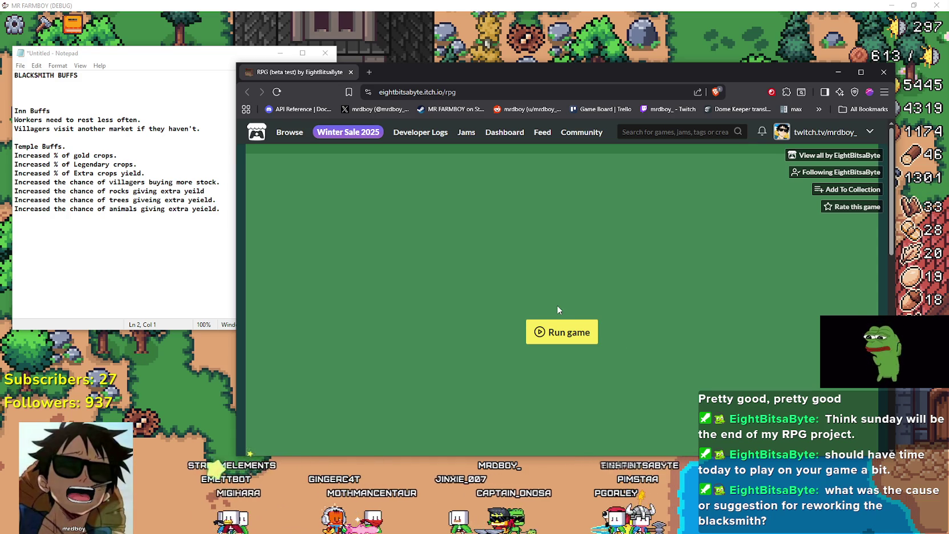
{"action": "mouse_move", "coordinate": [684, 77]}
{"action": "left_mouse_down"}
{"action": "mouse_move", "coordinate": [599, 69]}
{"action": "mouse_move", "coordinate": [676, 53]}
{"action": "left_mouse_up"}
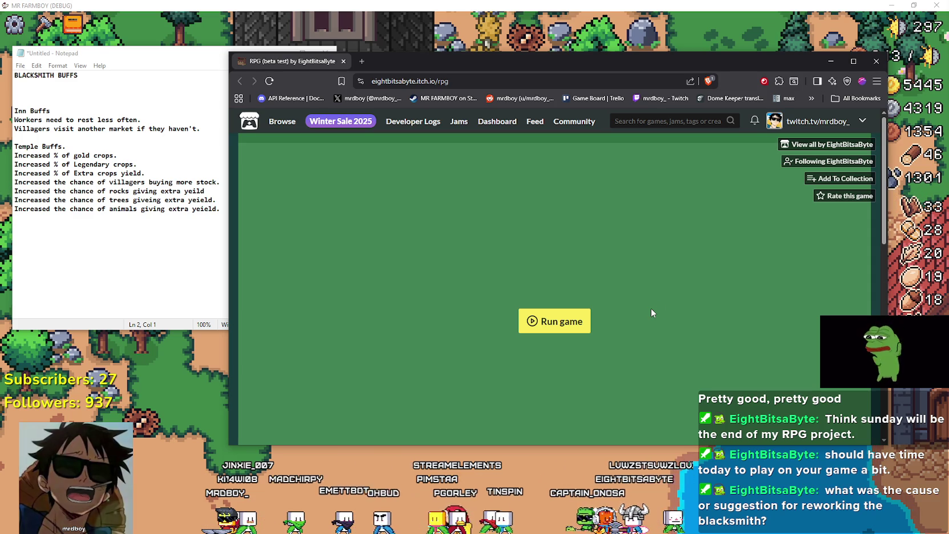
{"action": "scroll", "coordinate": [620, 325], "scroll_direction": "down", "scroll_amount": 3}
{"action": "scroll", "coordinate": [621, 325], "scroll_direction": "up", "scroll_amount": 3}
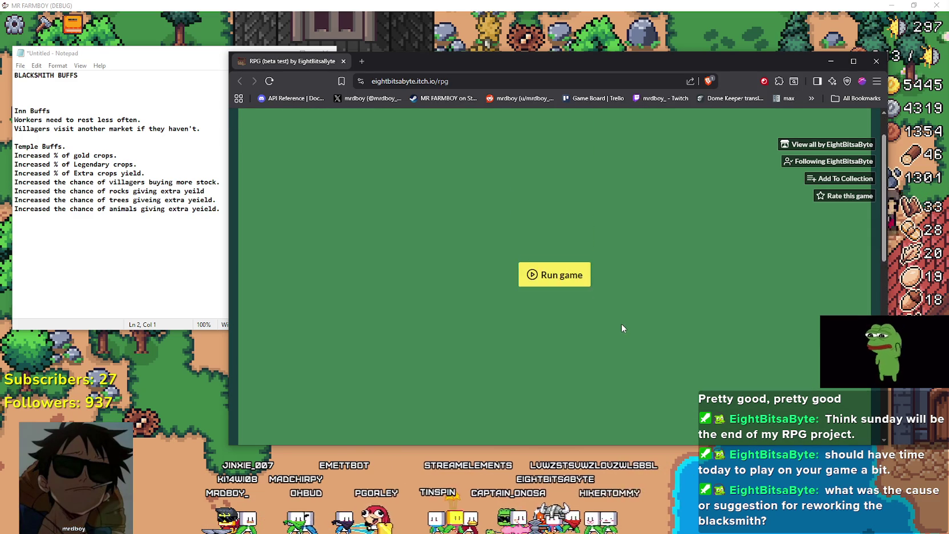
{"action": "left_click", "coordinate": [570, 321]}
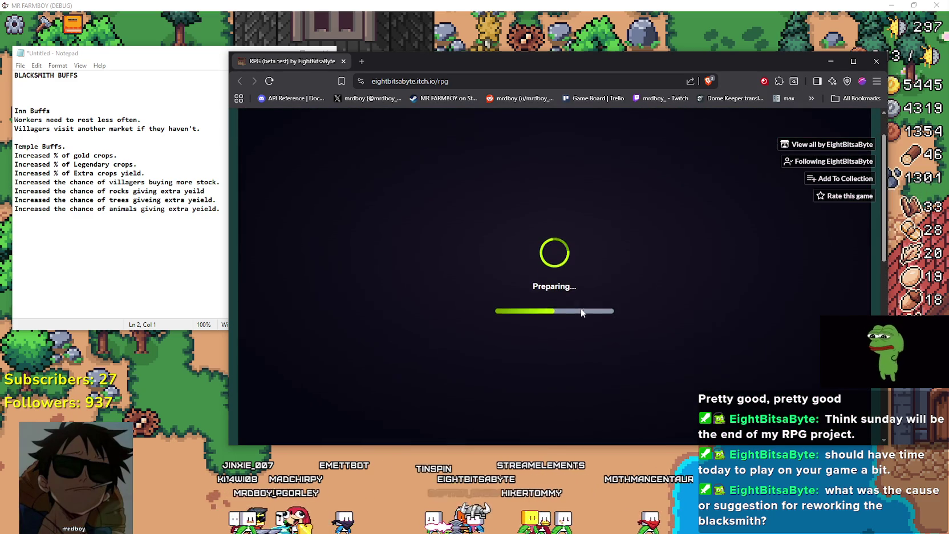
Step: Enlarge the browser window and walk the hero around the tavern past NPCs 03, 04 and 02
{"action": "left_click_drag", "start_coordinate": [444, 62], "coordinate": [462, 24]}
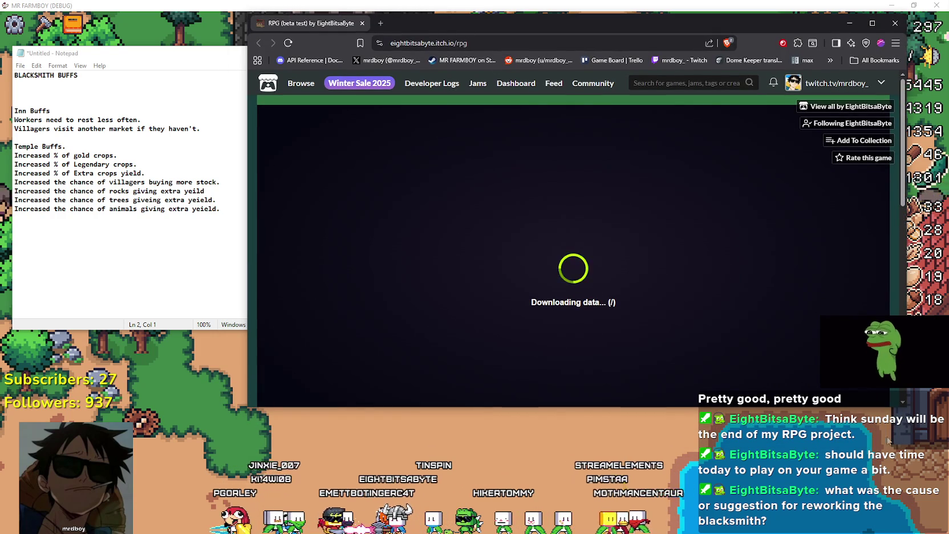
{"action": "left_click_drag", "start_coordinate": [901, 409], "coordinate": [909, 484]}
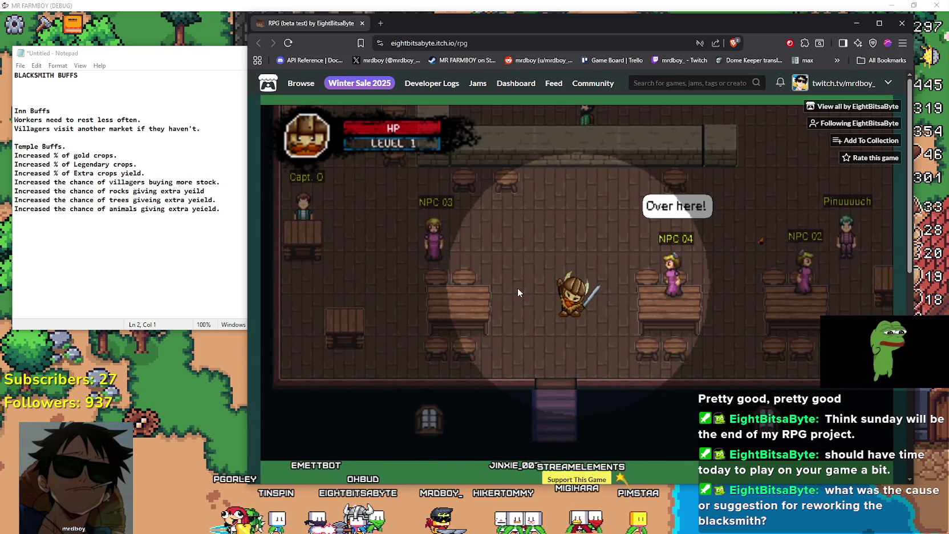
{"action": "key", "text": "Right"}
{"action": "key", "text": "Left"}
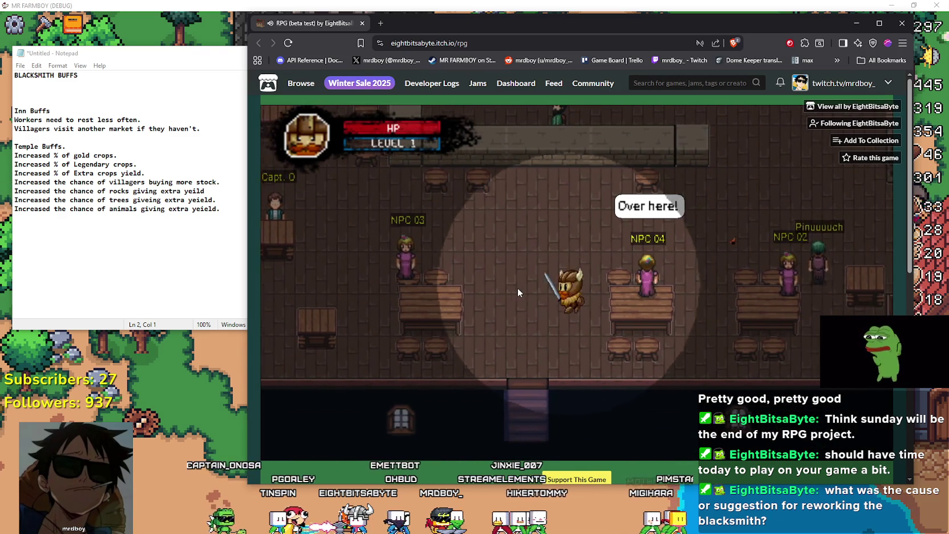
{"action": "key", "text": "Left"}
{"action": "key", "text": "Up"}
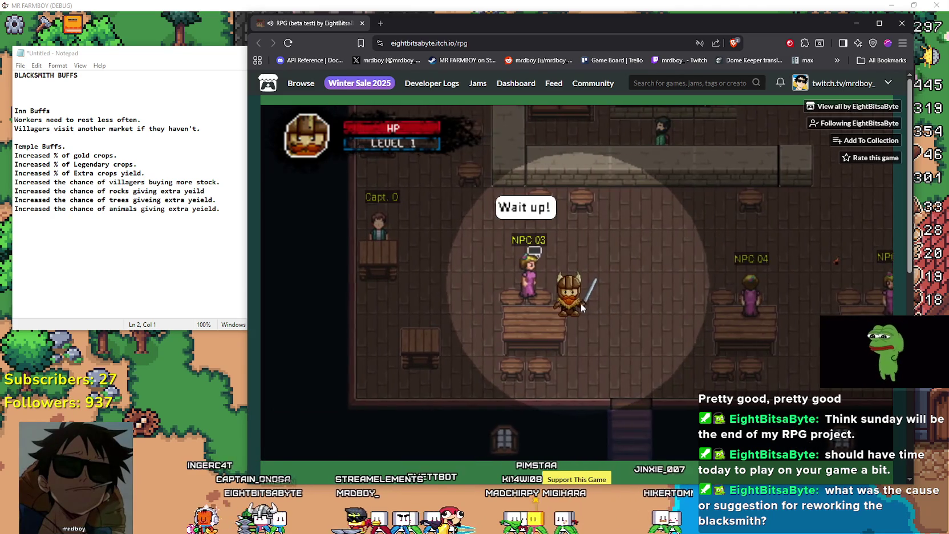
{"action": "key", "text": "Right"}
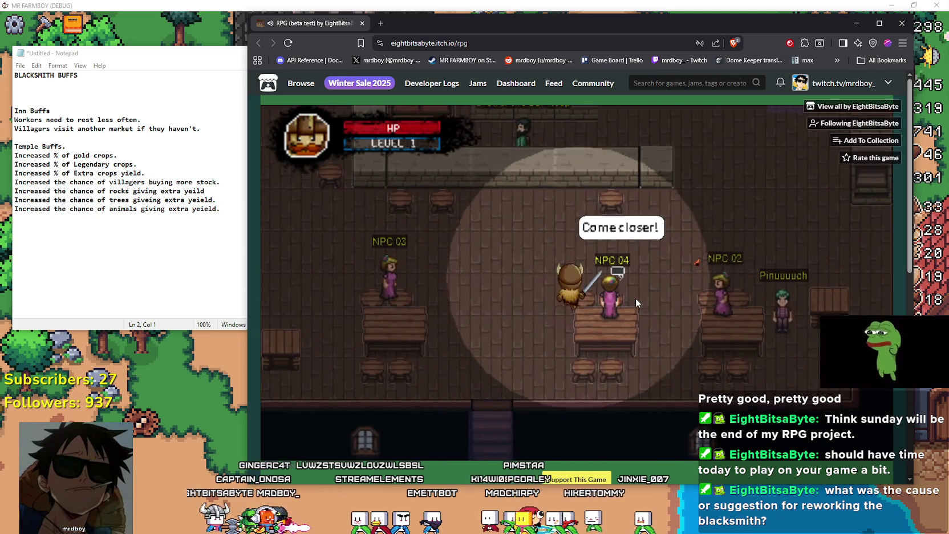
{"action": "key", "text": "Right"}
{"action": "key", "text": "Up"}
{"action": "key", "text": "Right"}
{"action": "key", "text": "Up"}
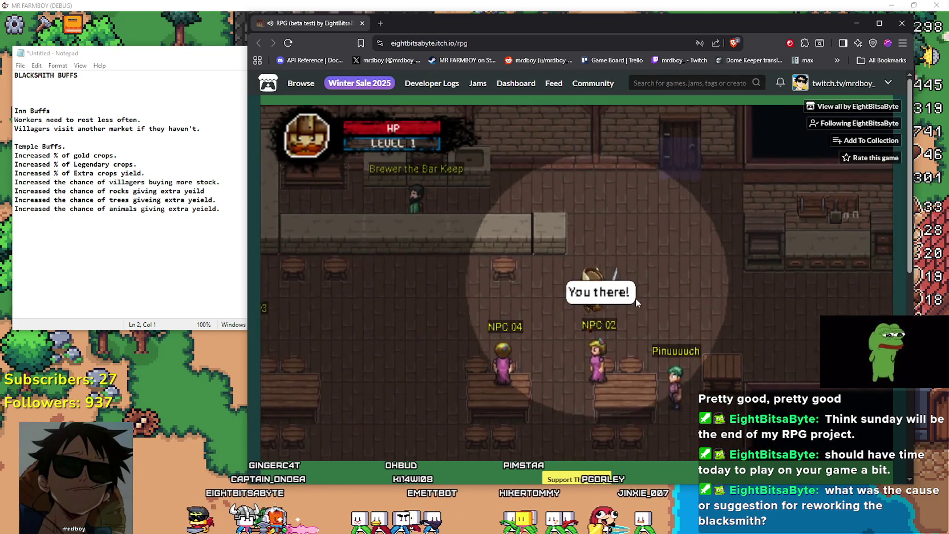
{"action": "key", "text": "Up"}
{"action": "key", "text": "Left"}
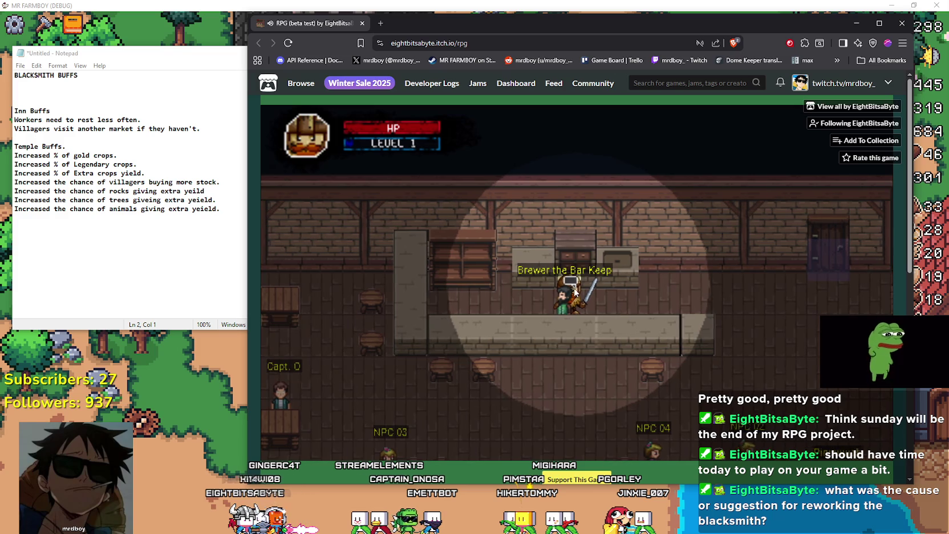
{"action": "key", "text": "Right"}
{"action": "key", "text": "Down"}
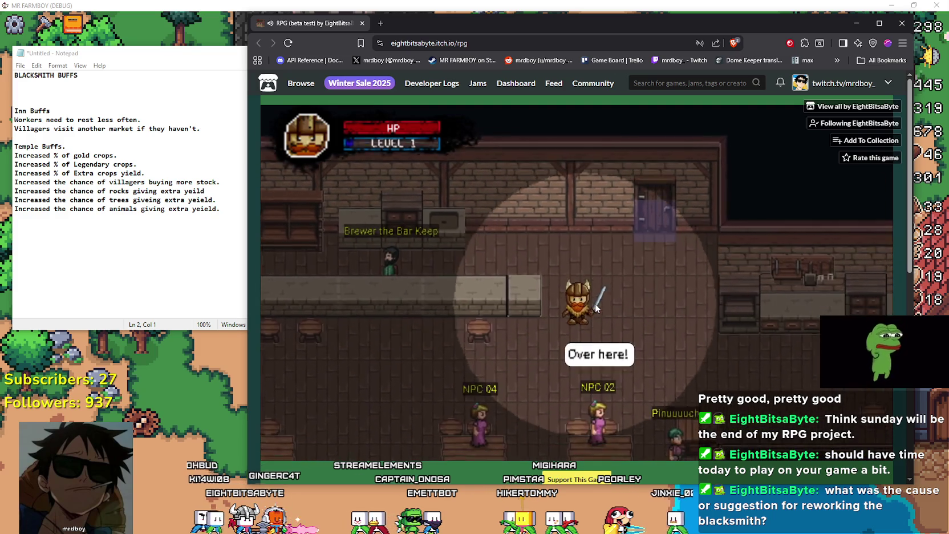
Step: Walk the hero among the tables and back up to the bar to greet Brewer the Bar Keep
{"action": "scroll", "coordinate": [483, 465], "scroll_direction": "down", "scroll_amount": 4}
{"action": "scroll", "coordinate": [482, 444], "scroll_direction": "down", "scroll_amount": 2}
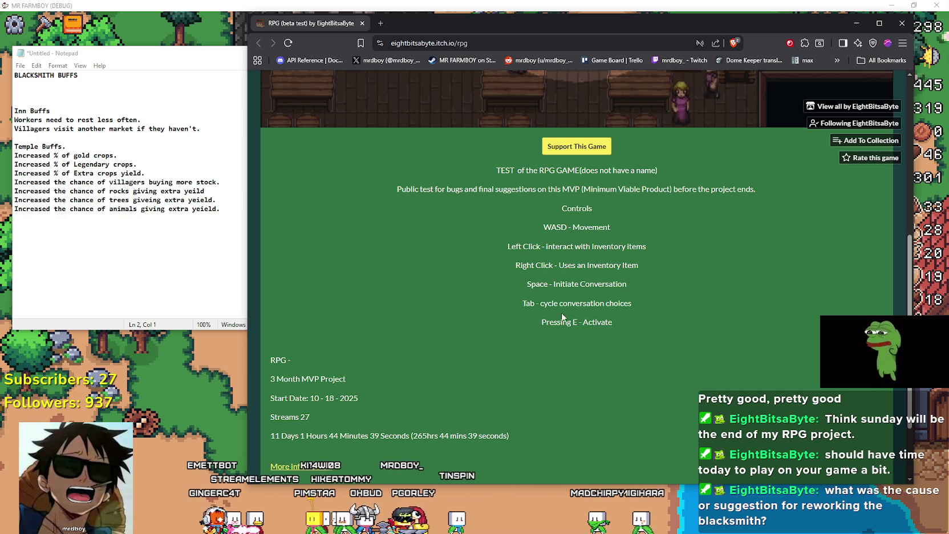
{"action": "scroll", "coordinate": [800, 352], "scroll_direction": "up", "scroll_amount": 1}
{"action": "scroll", "coordinate": [801, 351], "scroll_direction": "up", "scroll_amount": 5}
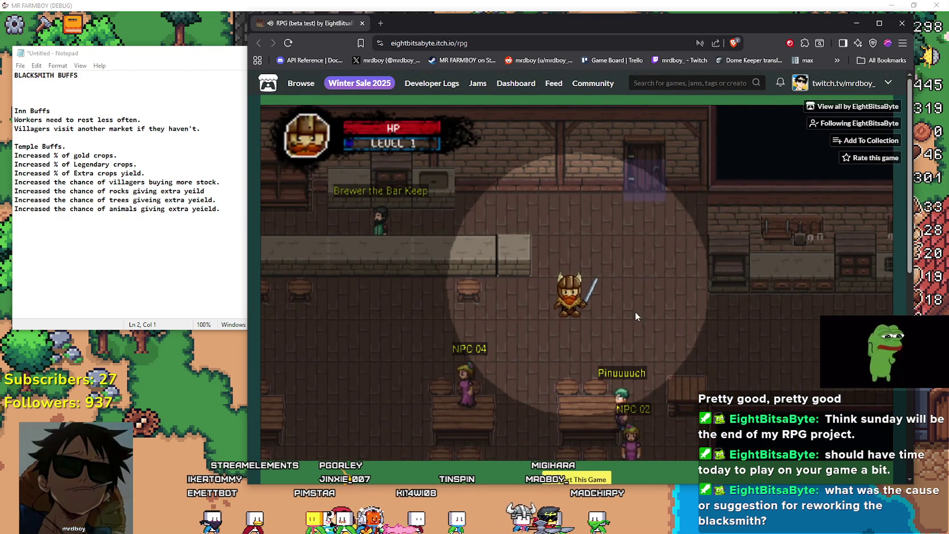
{"action": "key", "text": "s"}
{"action": "key", "text": "d"}
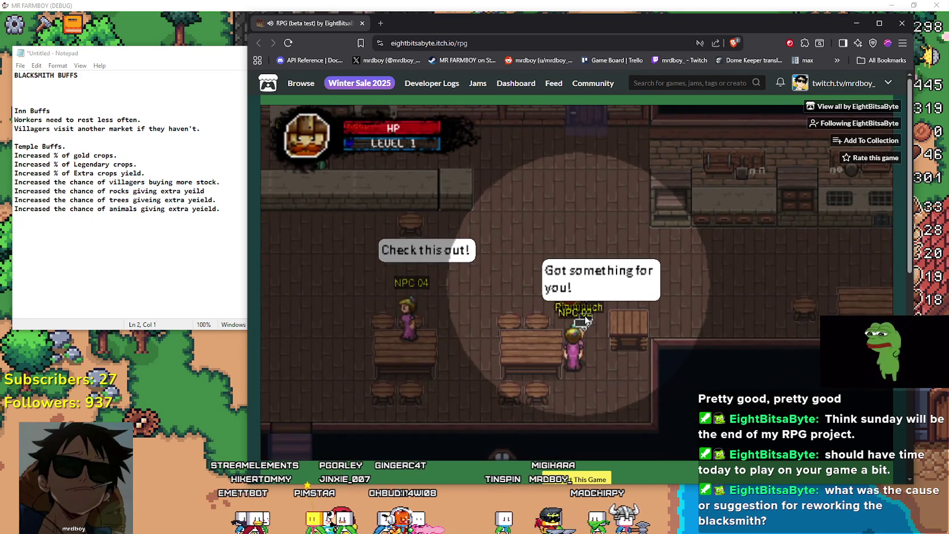
{"action": "key", "text": "w"}
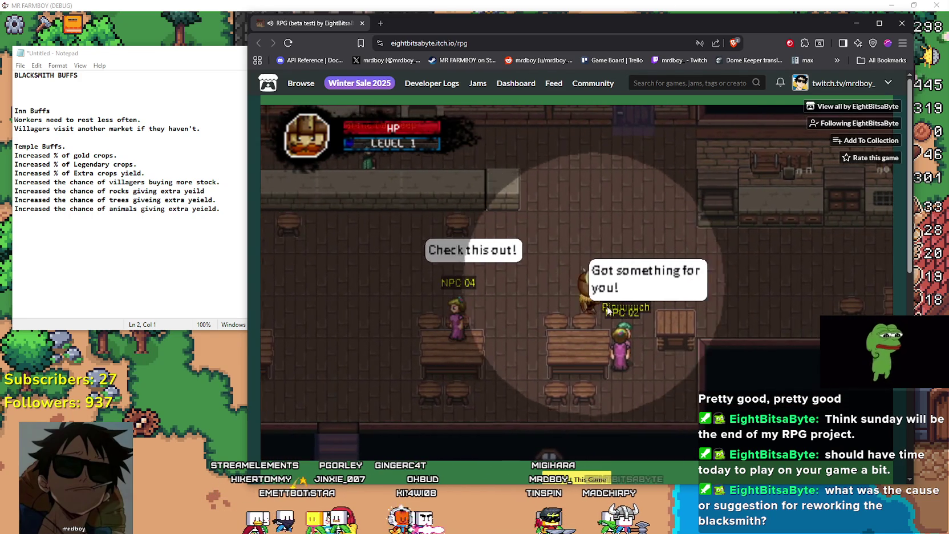
{"action": "key", "text": "a"}
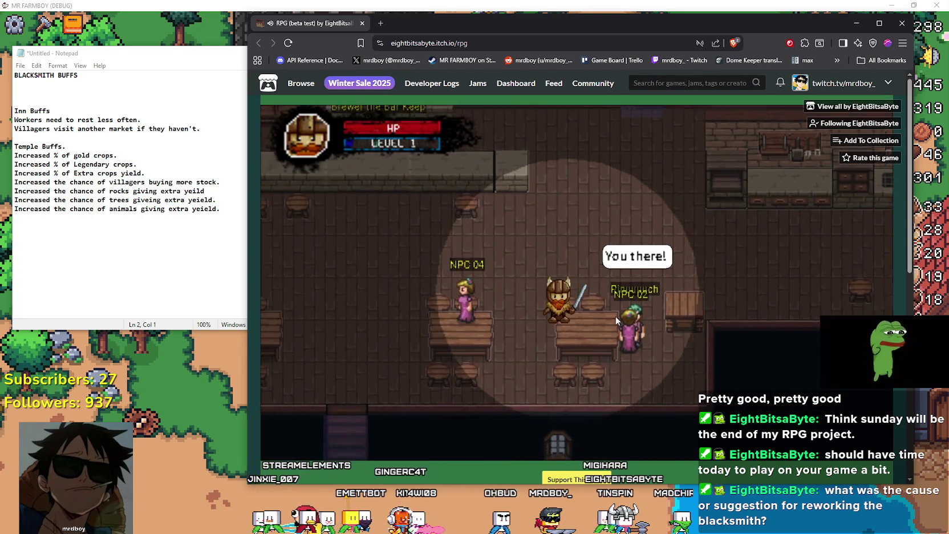
{"action": "scroll", "coordinate": [722, 444], "scroll_direction": "down", "scroll_amount": 5}
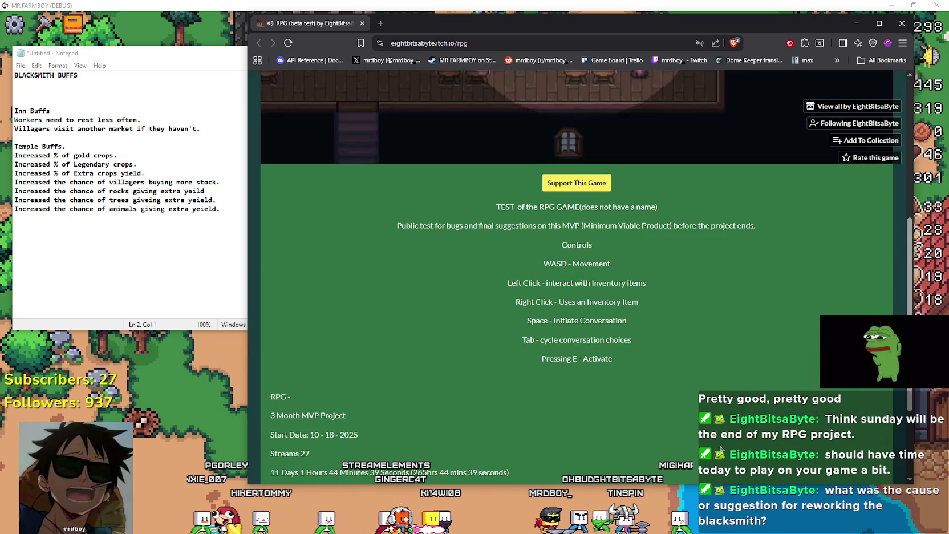
{"action": "scroll", "coordinate": [562, 320], "scroll_direction": "up", "scroll_amount": 4}
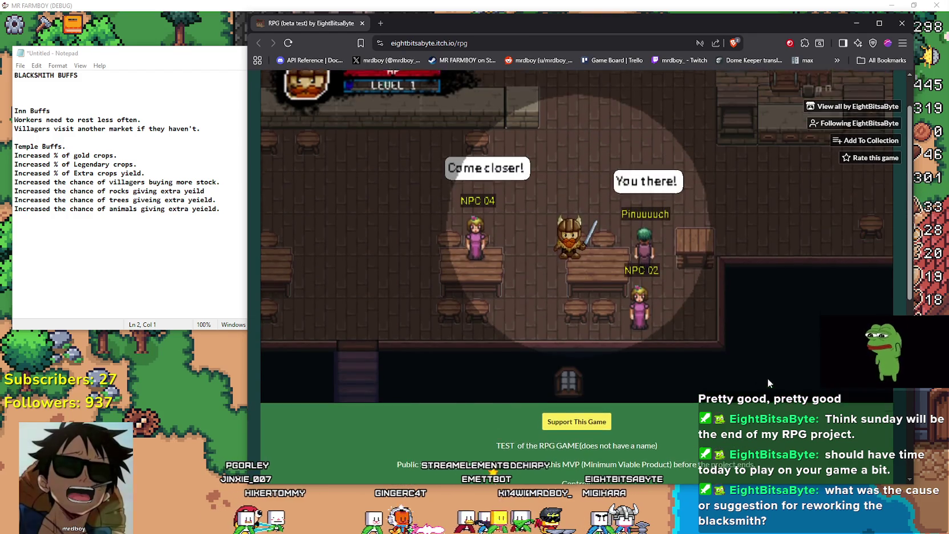
{"action": "key", "text": "w"}
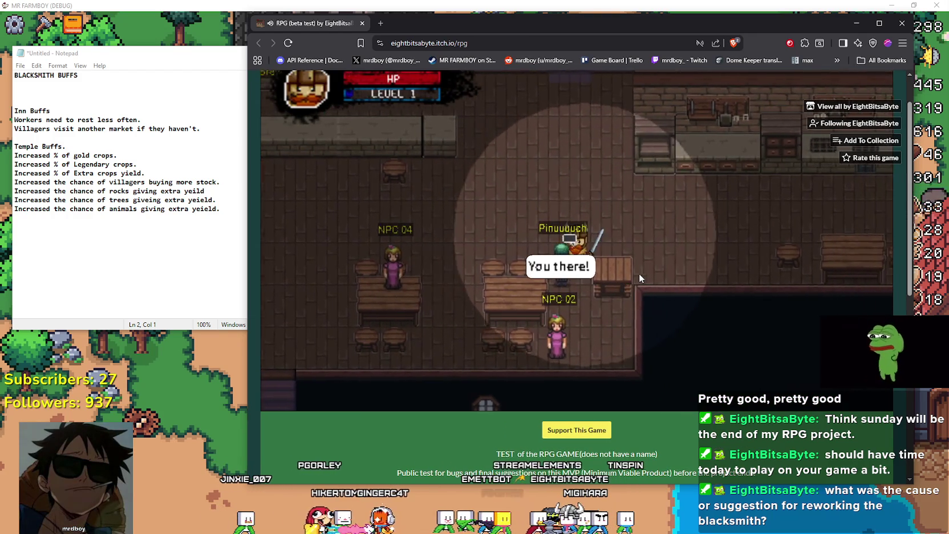
{"action": "key", "text": "a"}
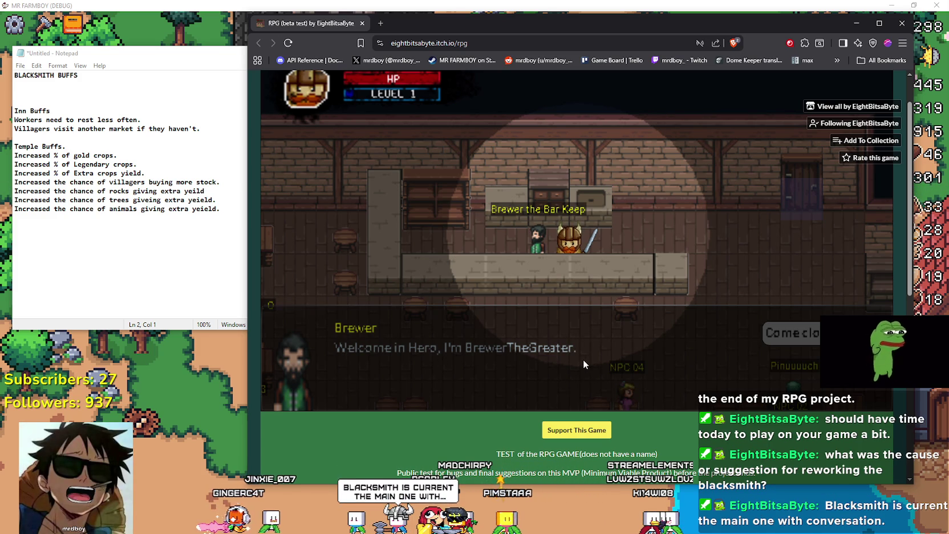
Step: Ask Brewer for a job and pick the Rats job from his list
{"action": "left_click", "coordinate": [570, 369]}
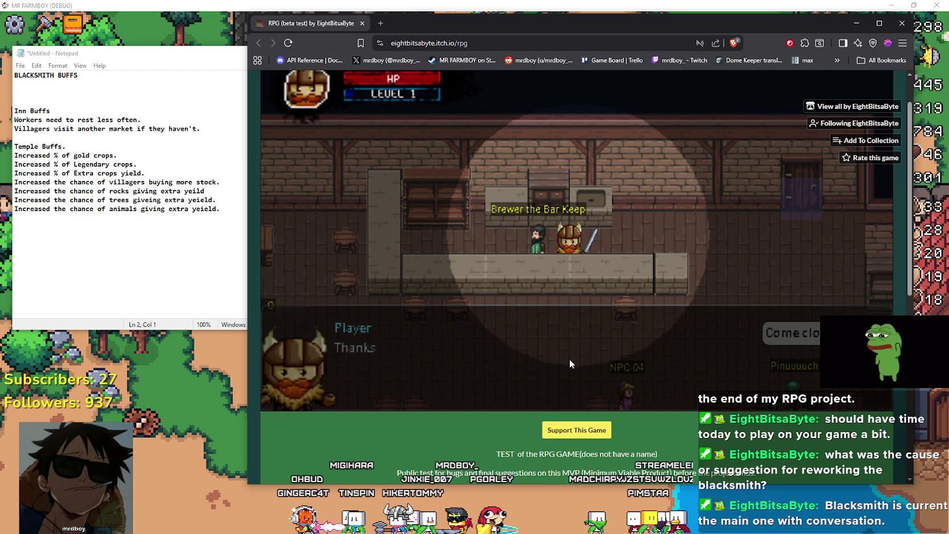
{"action": "left_click", "coordinate": [568, 353]}
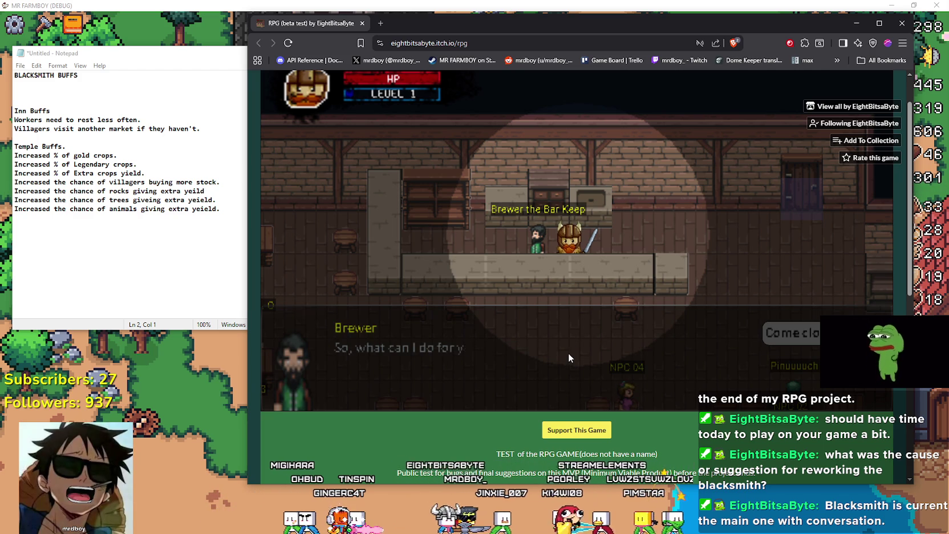
{"action": "left_click", "coordinate": [568, 357]}
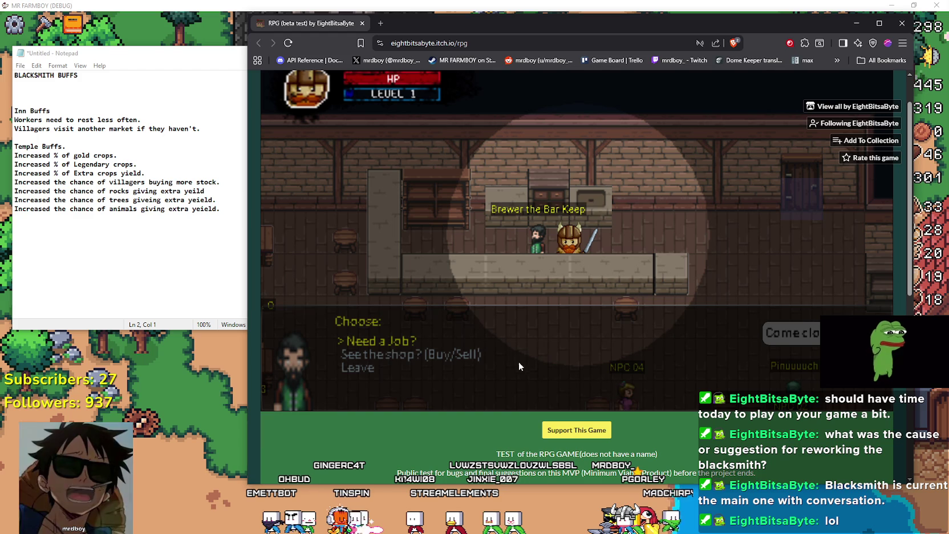
{"action": "left_click", "coordinate": [374, 344]}
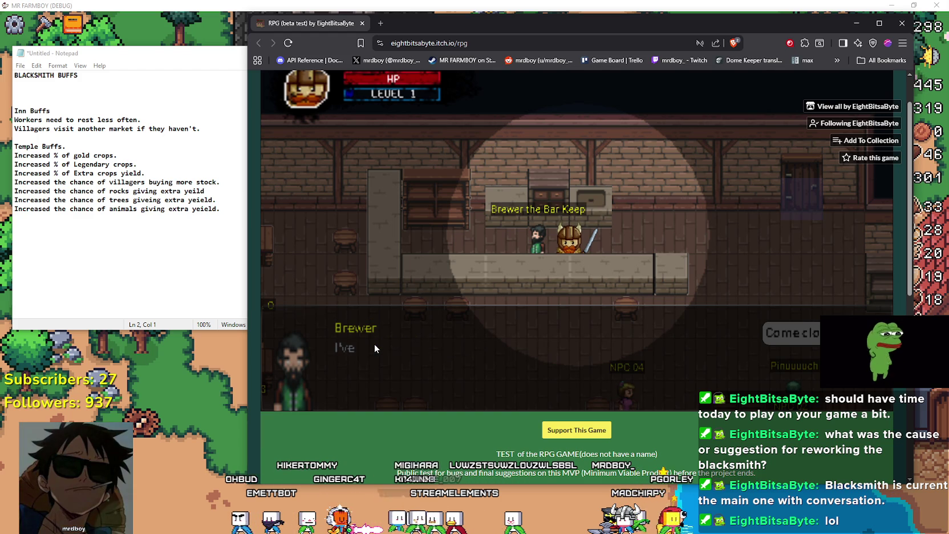
{"action": "left_click", "coordinate": [431, 365]}
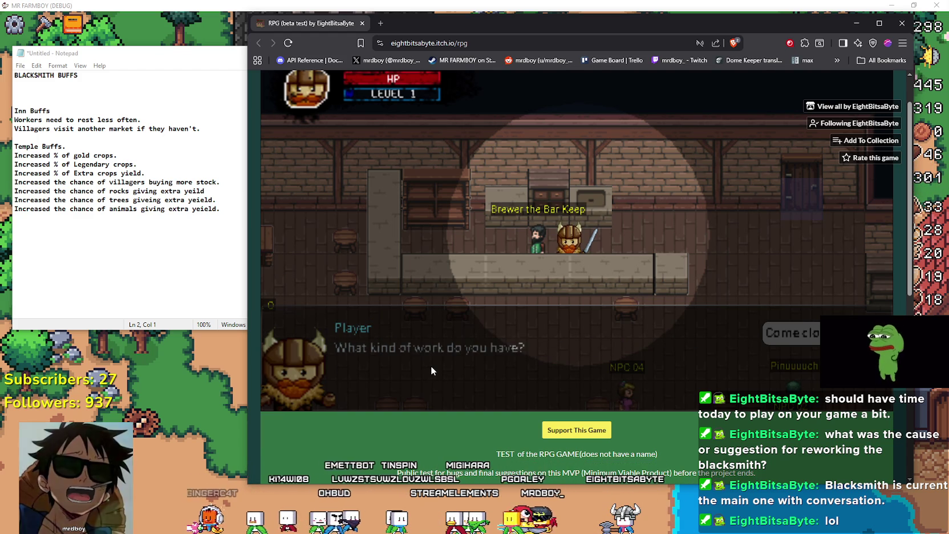
{"action": "left_click", "coordinate": [386, 344]}
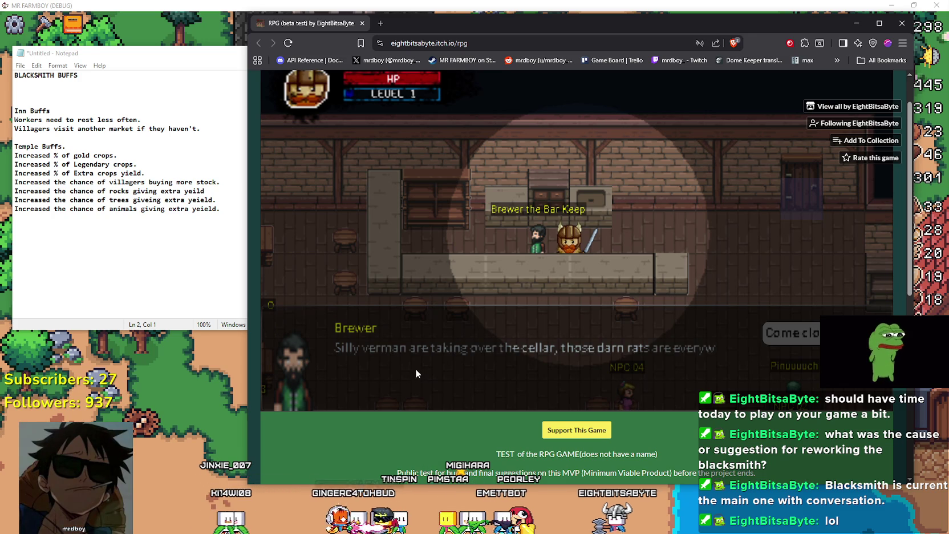
Step: Accept the quest to clear the vermin from the cellar and close the dialogue
{"action": "left_click", "coordinate": [403, 360]}
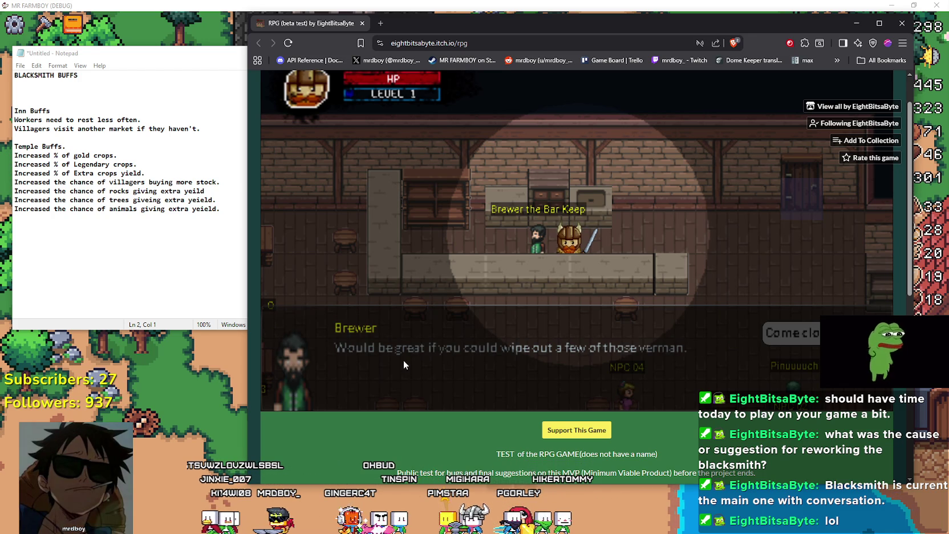
{"action": "left_click", "coordinate": [403, 360]}
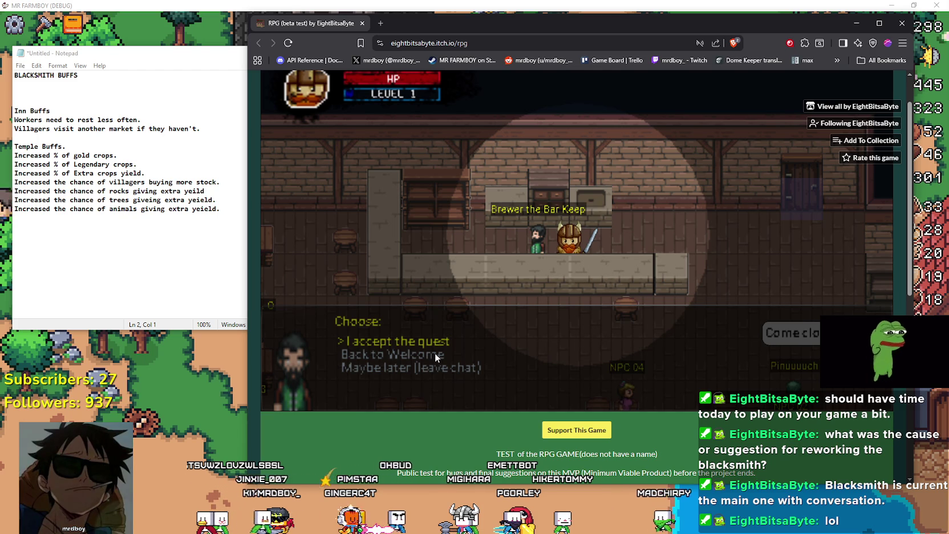
{"action": "left_click", "coordinate": [402, 344]}
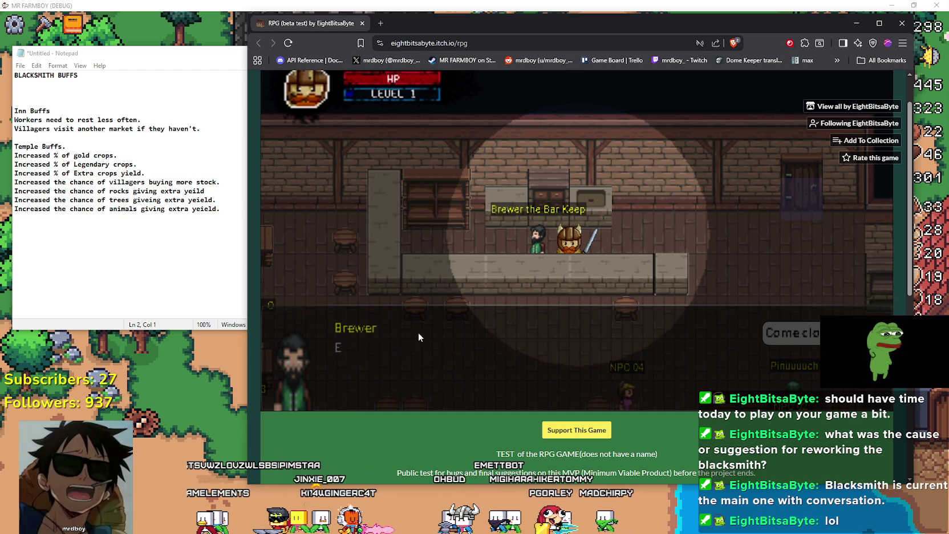
{"action": "left_click", "coordinate": [443, 371]}
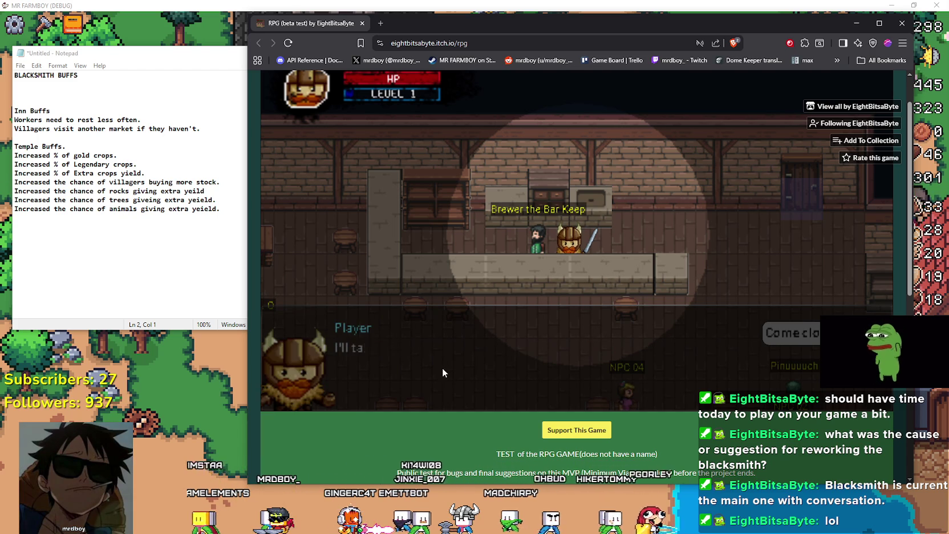
{"action": "left_click", "coordinate": [443, 370]}
Step: Walk through the tavern past the bar, tables and NPCs, and enter the cellar door
{"action": "key", "text": "d"}
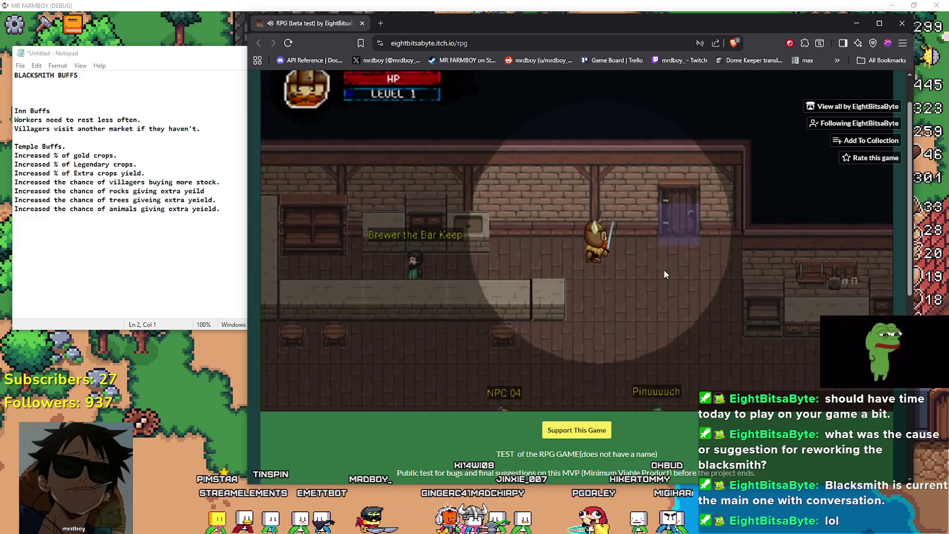
{"action": "key", "text": "s"}
{"action": "key", "text": "a"}
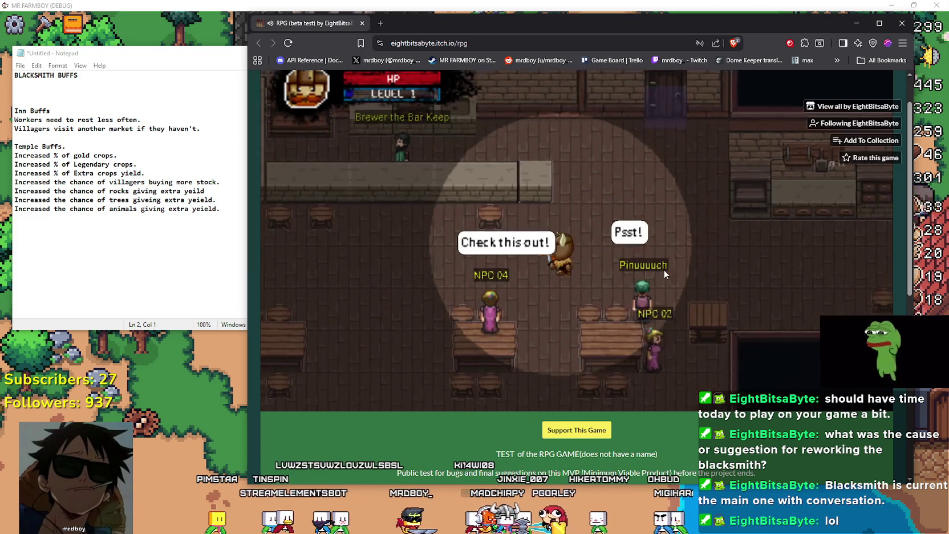
{"action": "key", "text": "a"}
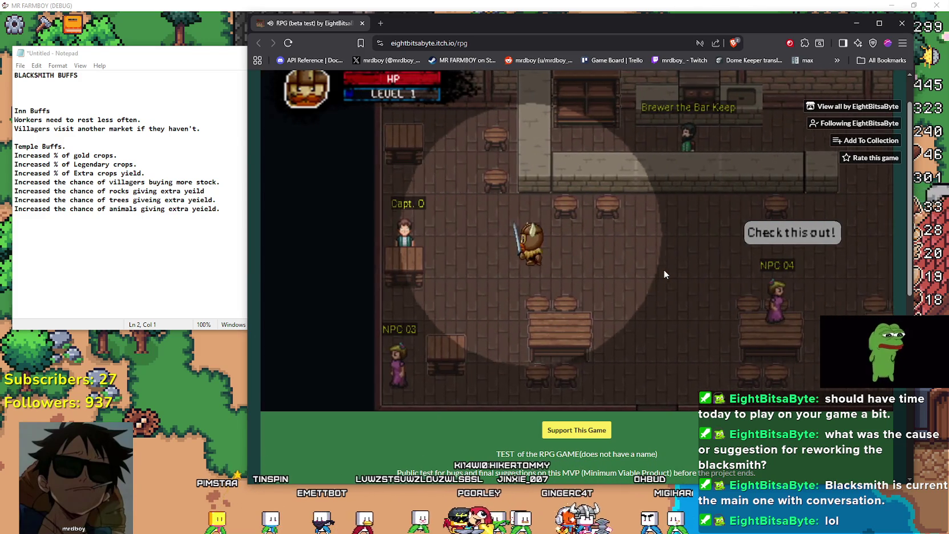
{"action": "key", "text": "d"}
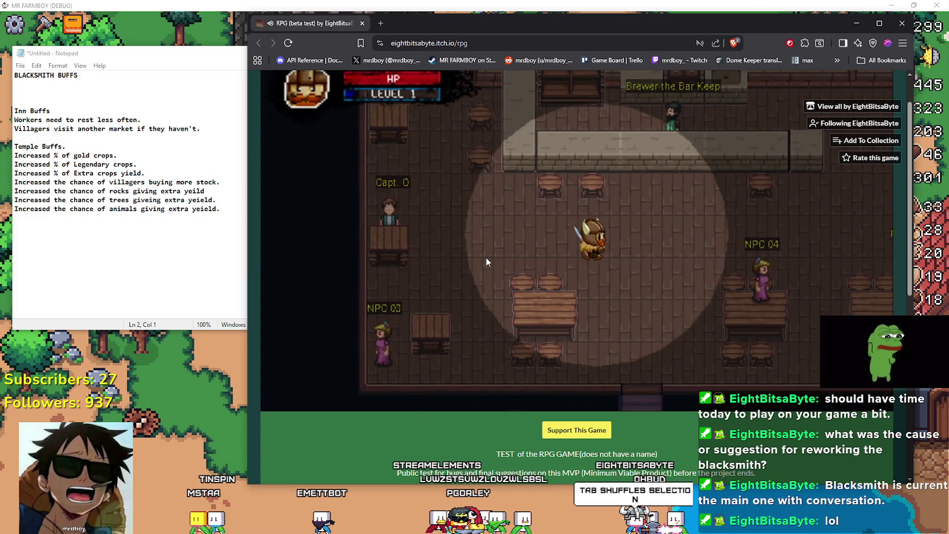
{"action": "key", "text": "w"}
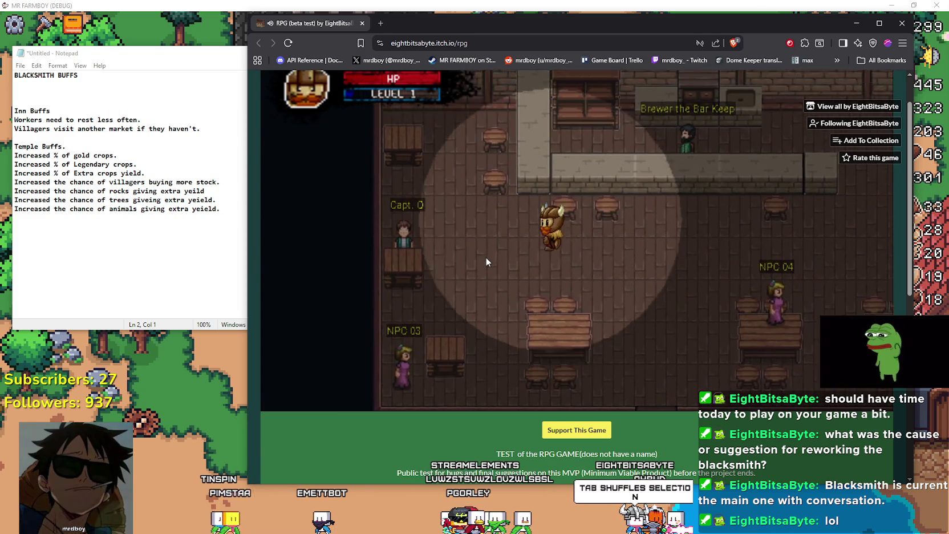
{"action": "key", "text": "d"}
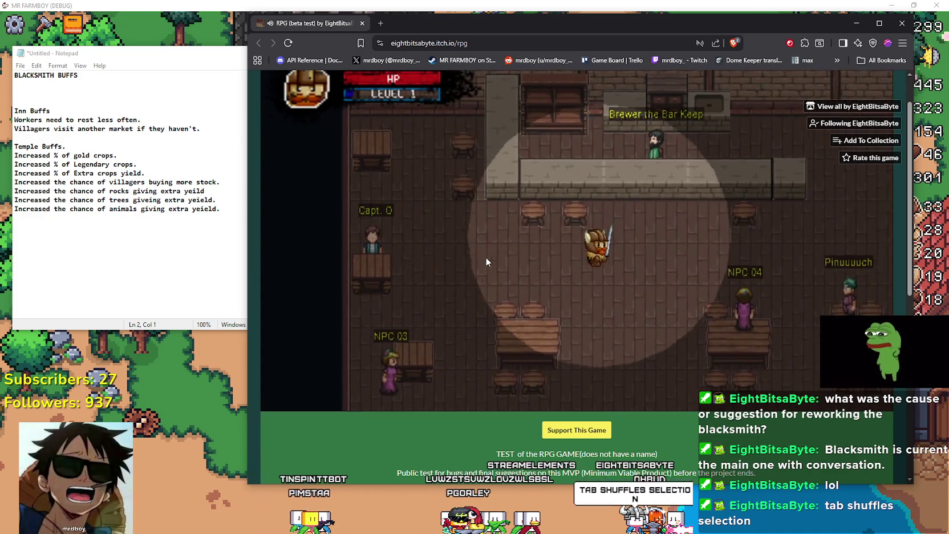
{"action": "key", "text": "d"}
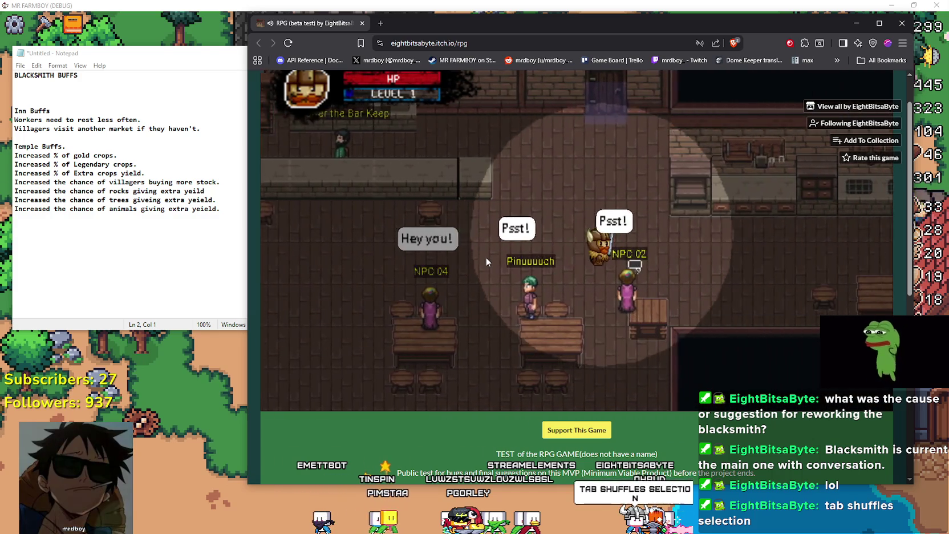
{"action": "key", "text": "d"}
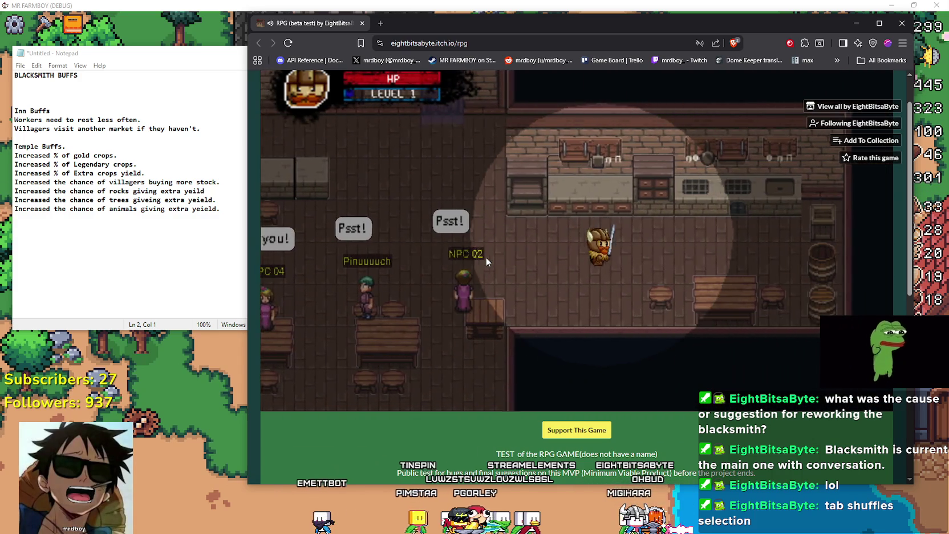
{"action": "key", "text": "a"}
{"action": "key", "text": "w"}
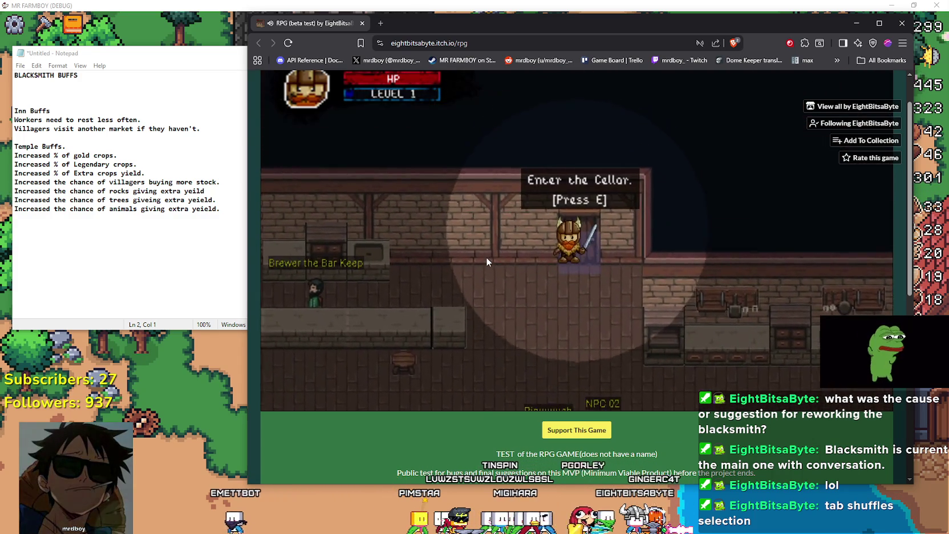
{"action": "key", "text": "e"}
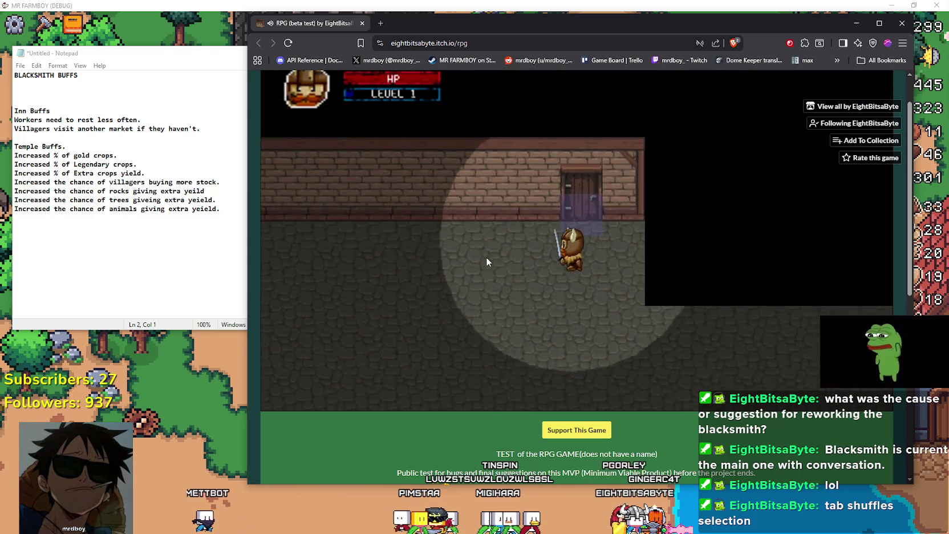
Step: Explore the cellar, walking around its left, right and lower areas
{"action": "key", "text": "s"}
{"action": "key", "text": "a"}
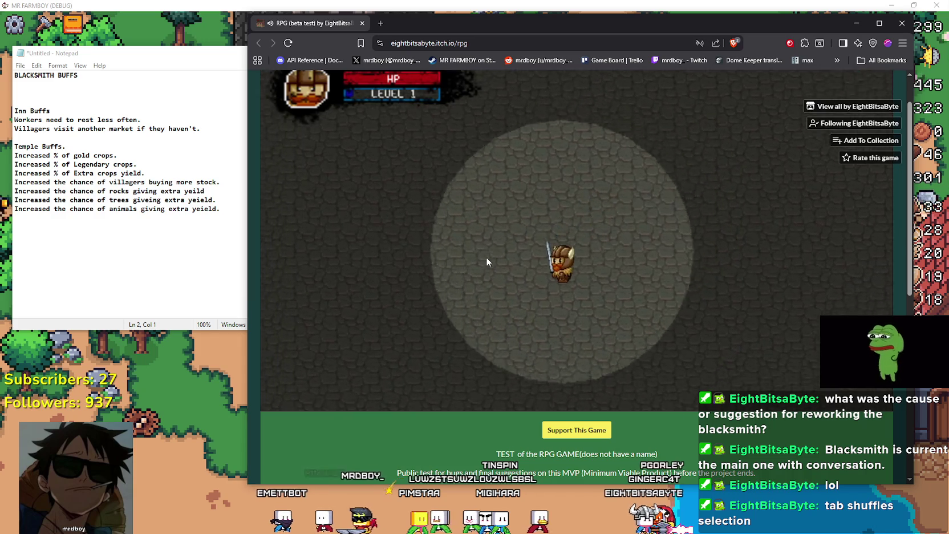
{"action": "key", "text": "w"}
{"action": "key", "text": "d"}
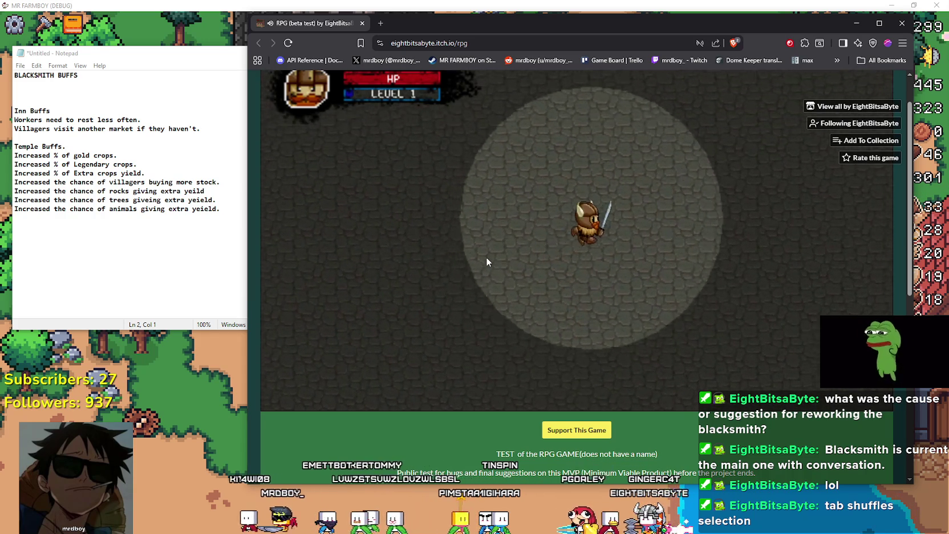
{"action": "key", "text": "s"}
{"action": "key", "text": "a"}
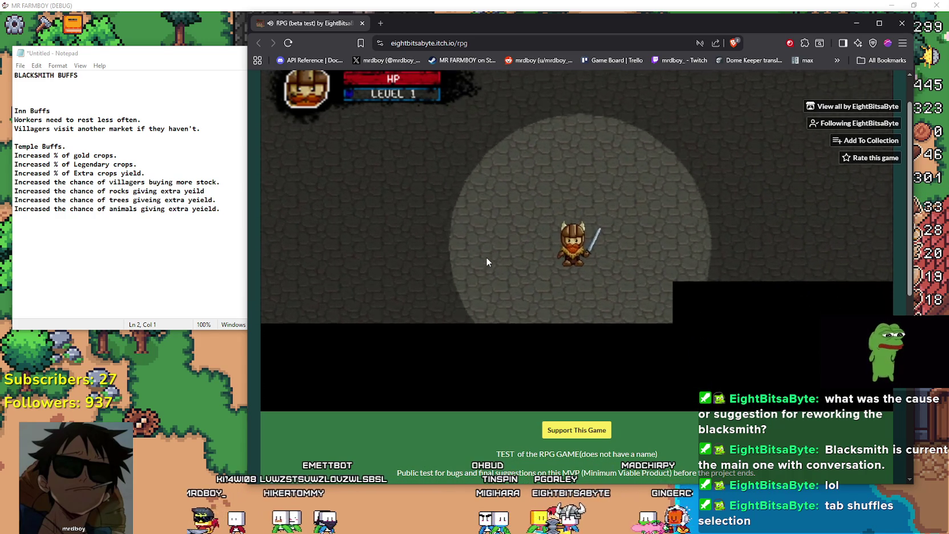
{"action": "key", "text": "w"}
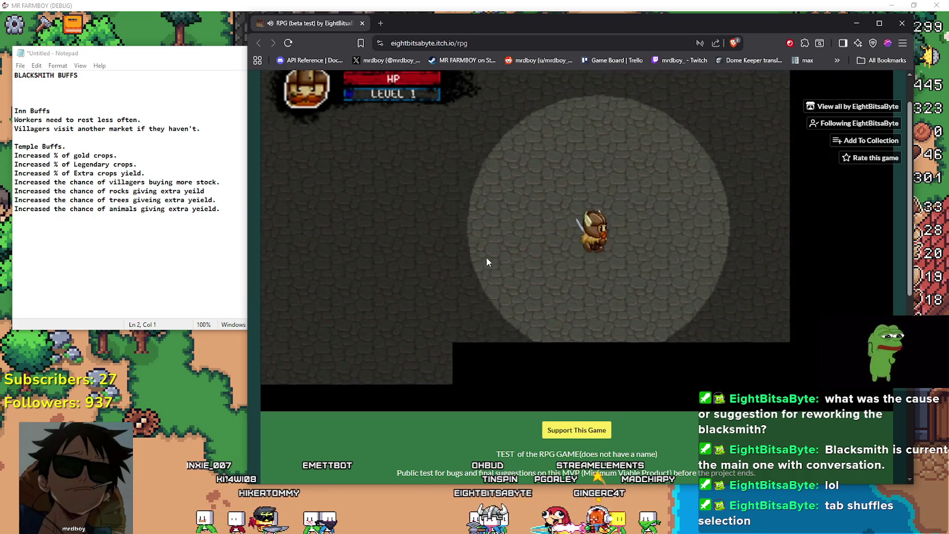
{"action": "key", "text": "d"}
{"action": "key", "text": "w"}
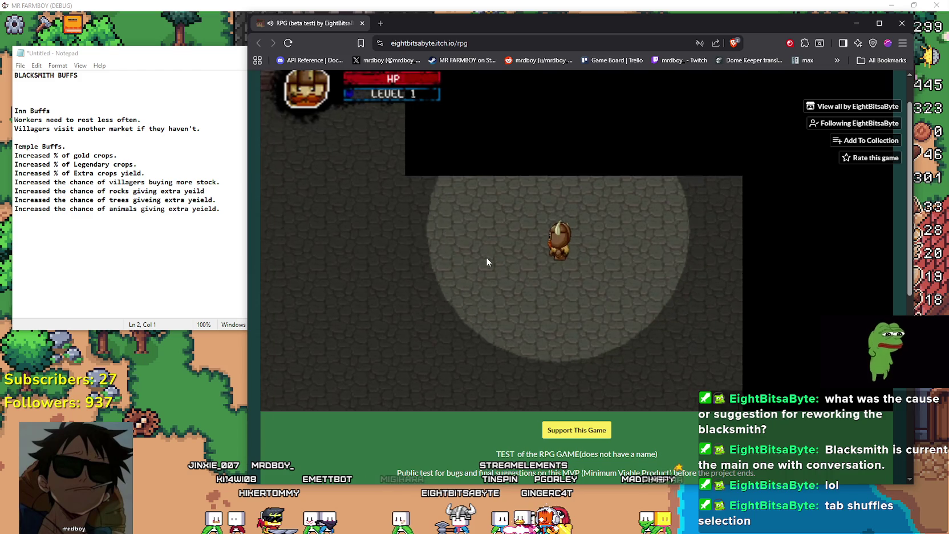
{"action": "key", "text": "a"}
{"action": "key", "text": "a"}
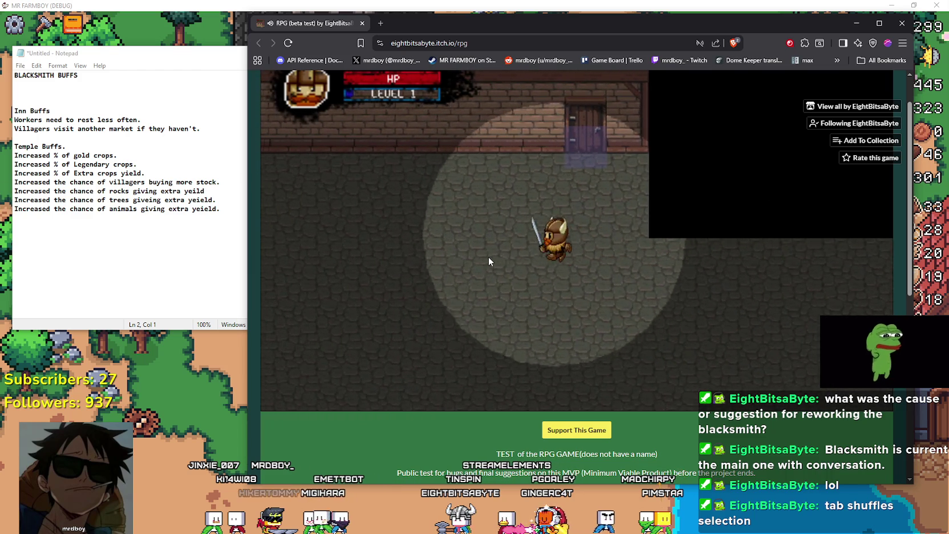
{"action": "key", "text": "a"}
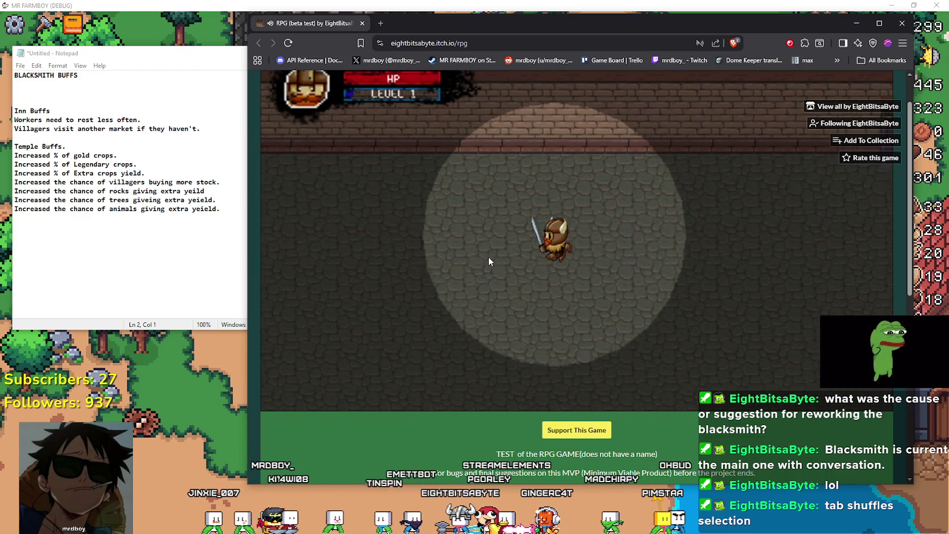
{"action": "key", "text": "a"}
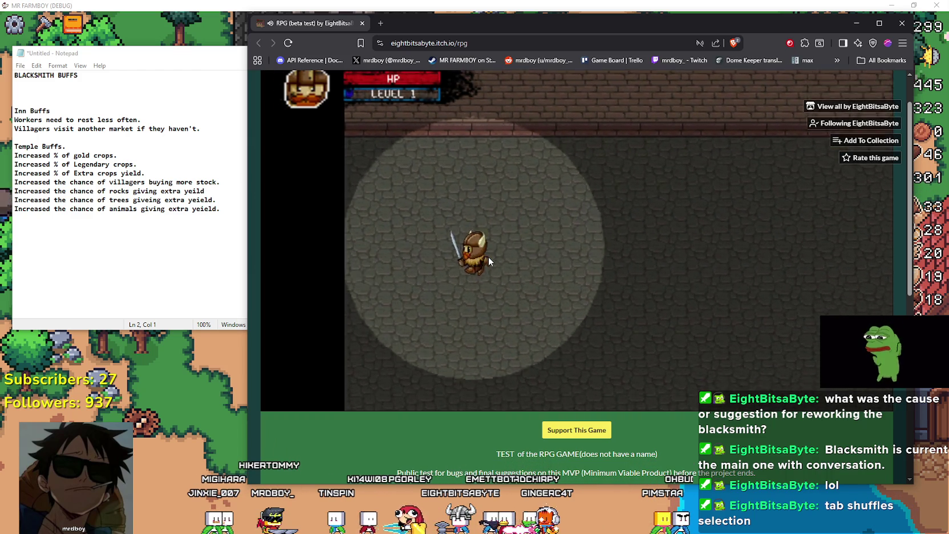
{"action": "key", "text": "s"}
{"action": "key", "text": "d"}
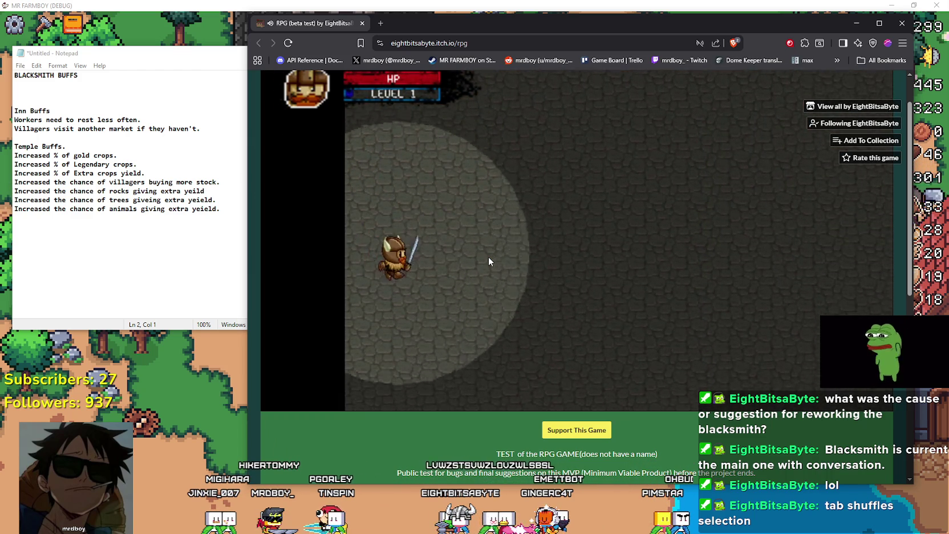
{"action": "key", "text": "d"}
{"action": "key", "text": "w"}
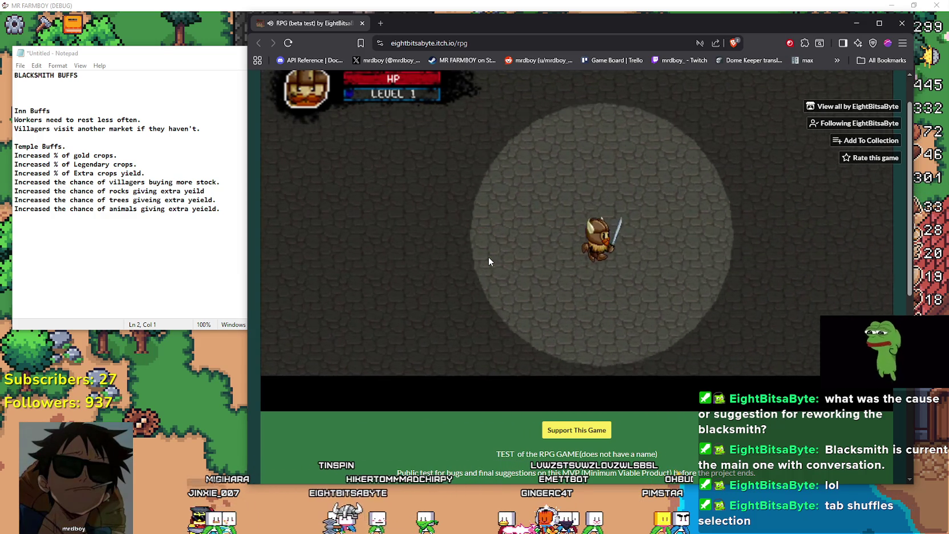
{"action": "key", "text": "w"}
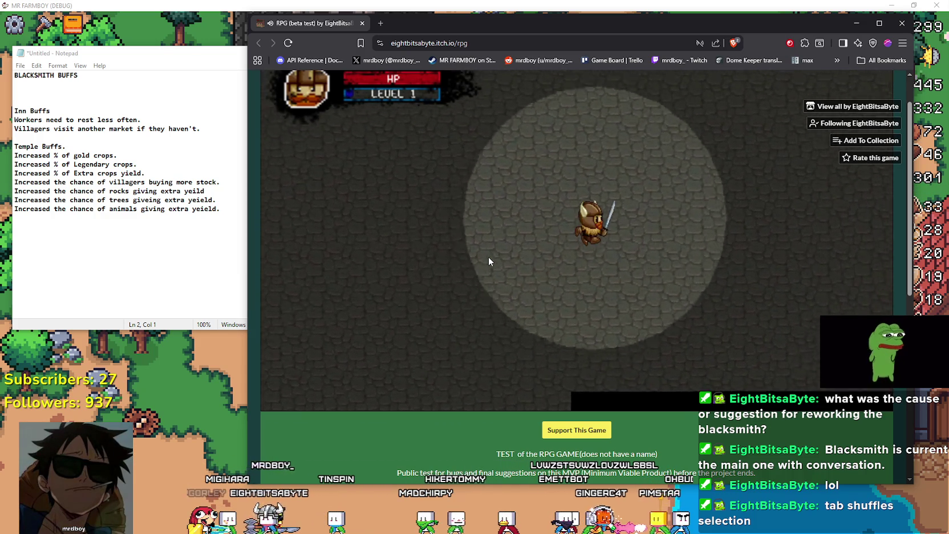
{"action": "key", "text": "w"}
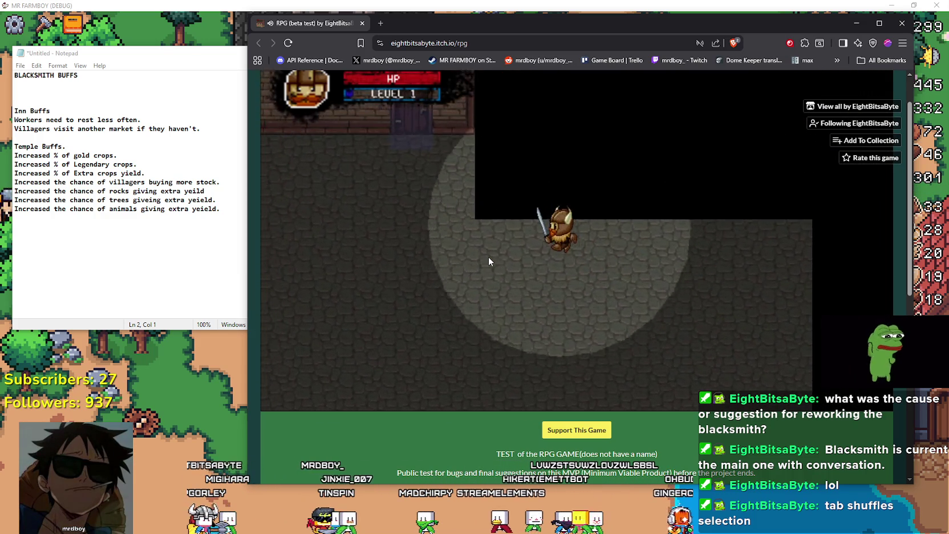
Step: Leave the cellar back into the inn and exit the tavern to the village
{"action": "key", "text": "w"}
{"action": "key", "text": "s"}
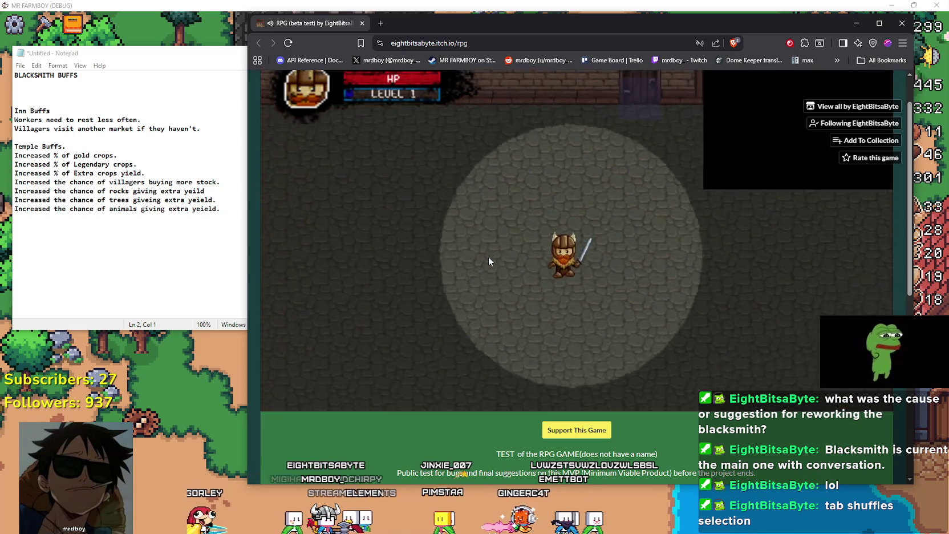
{"action": "key", "text": "w"}
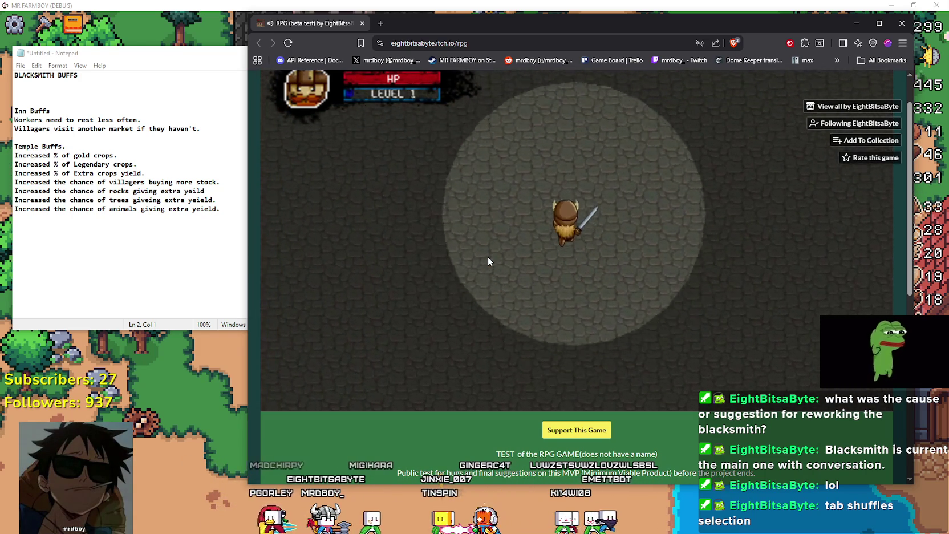
{"action": "key", "text": "w"}
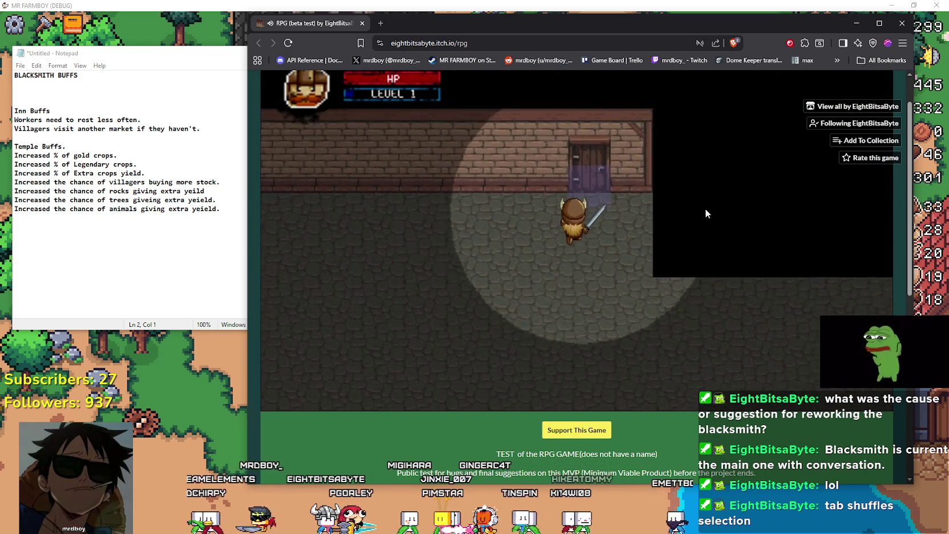
{"action": "key", "text": "s"}
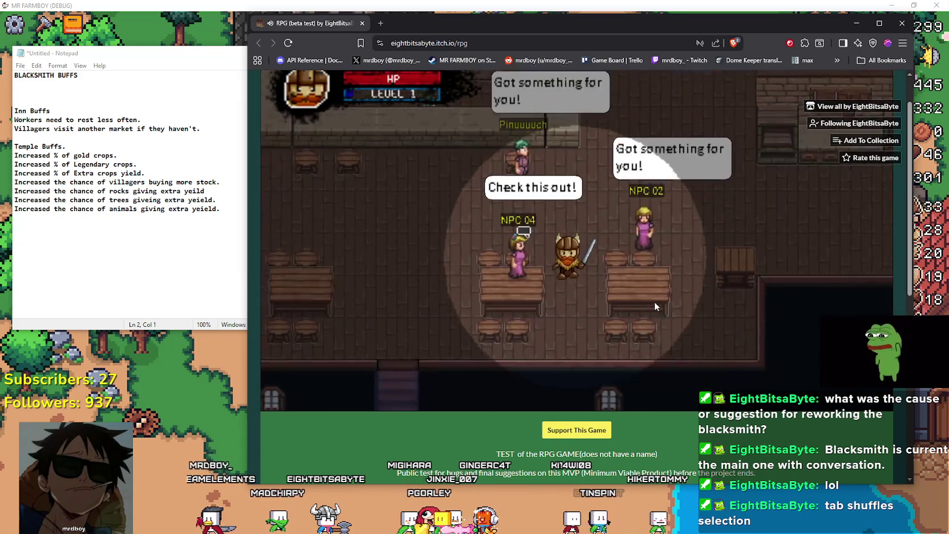
{"action": "key", "text": "e"}
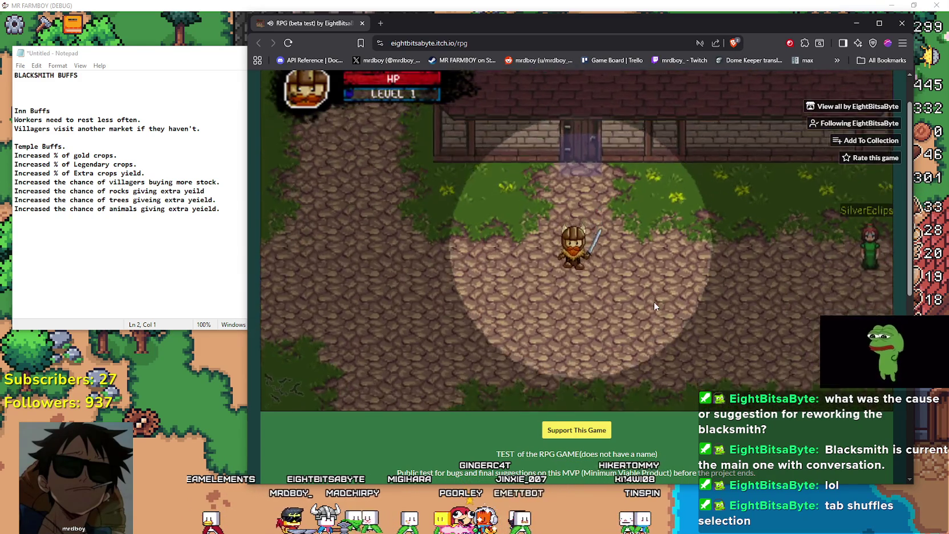
Step: Walk up to the green-clad villager and talk, advancing the dialogue
{"action": "key", "text": "d"}
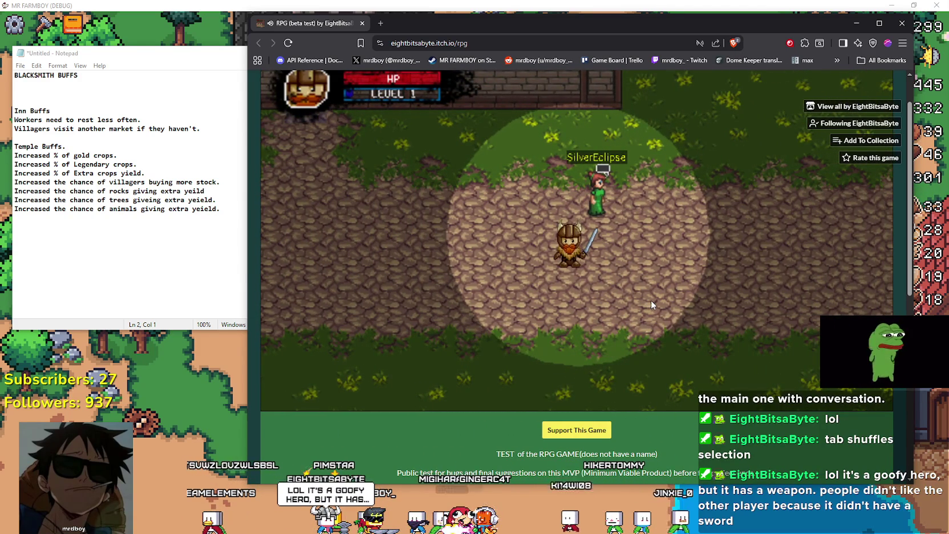
{"action": "key", "text": "w"}
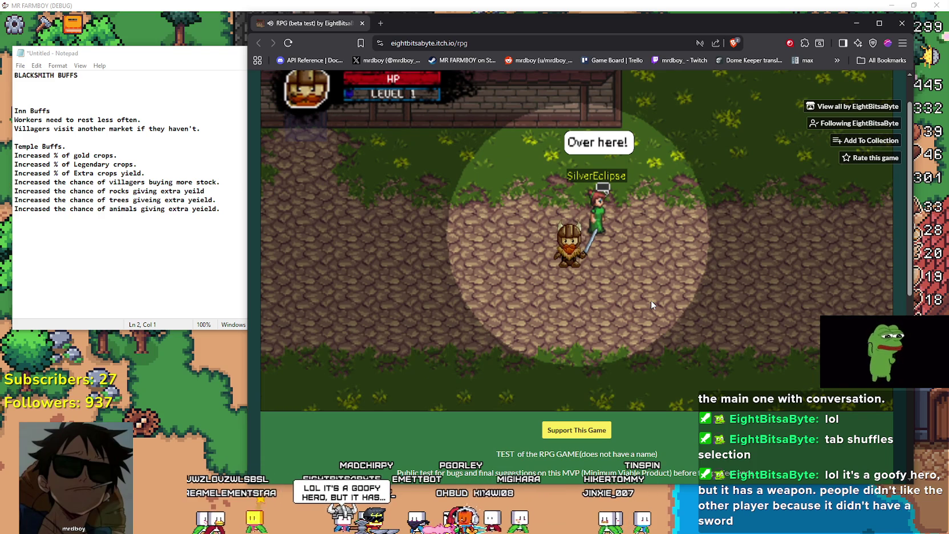
{"action": "key", "text": "d"}
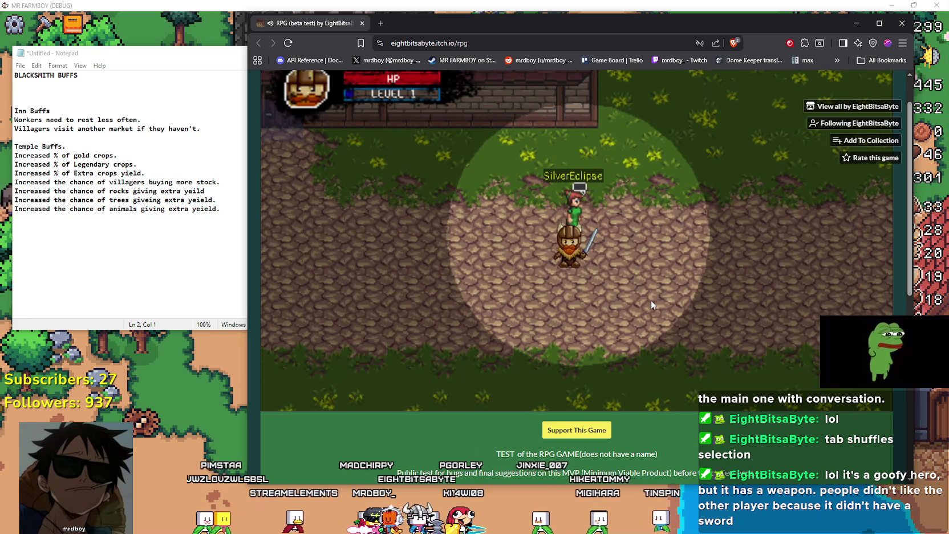
{"action": "key", "text": "w"}
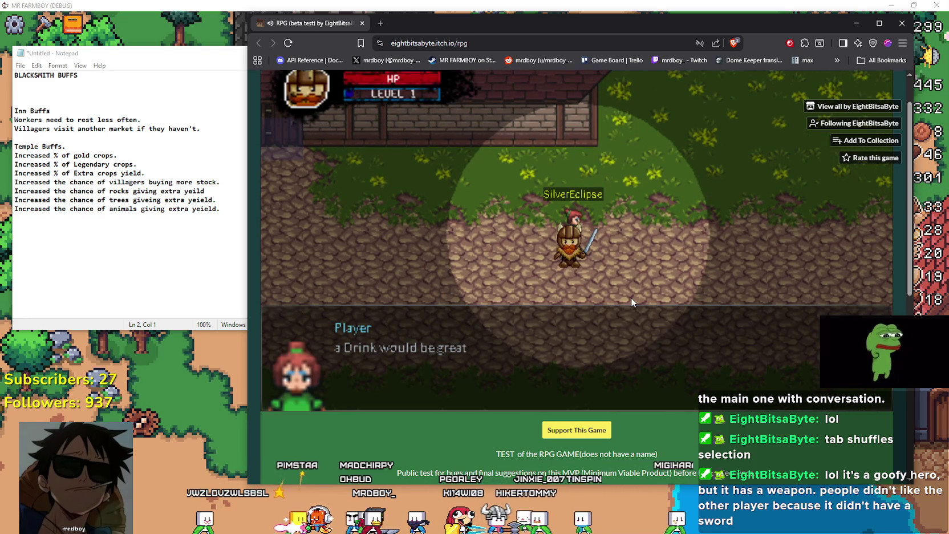
{"action": "key", "text": "space"}
{"action": "key", "text": "space"}
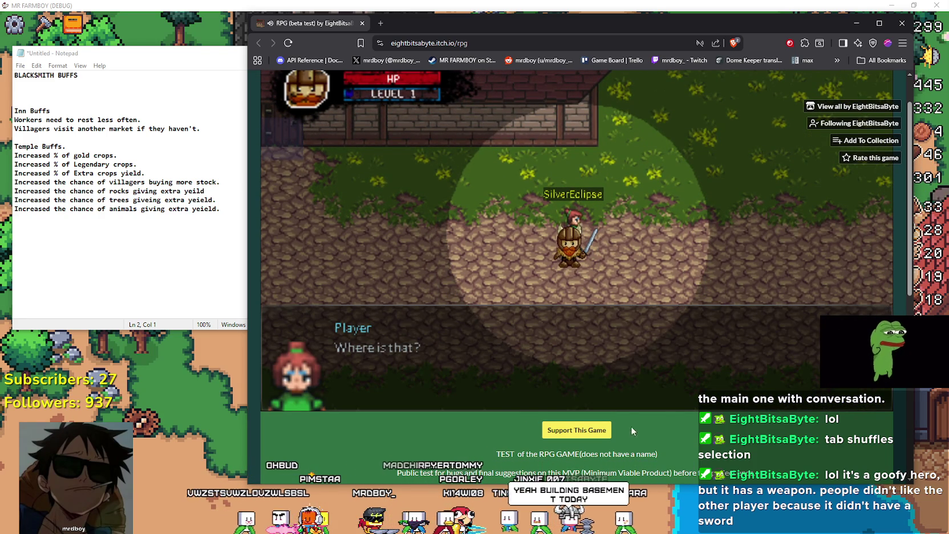
{"action": "key", "text": "space"}
{"action": "key", "text": "space"}
{"action": "key", "text": "space"}
Step: Close the conversation and walk around the village toward the brick wall and villagers
{"action": "key", "text": "d"}
{"action": "key", "text": "w"}
{"action": "key", "text": "w"}
{"action": "key", "text": "d"}
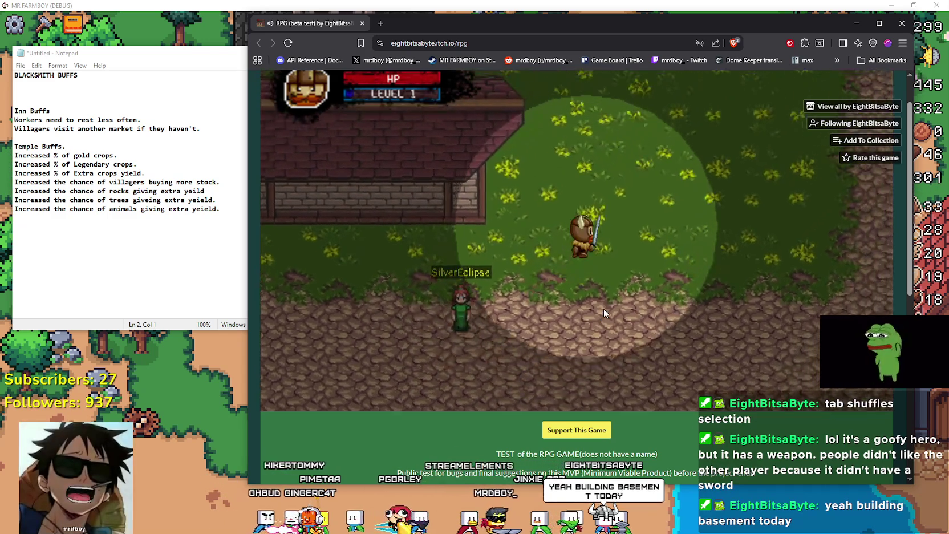
{"action": "key", "text": "w"}
{"action": "key", "text": "a"}
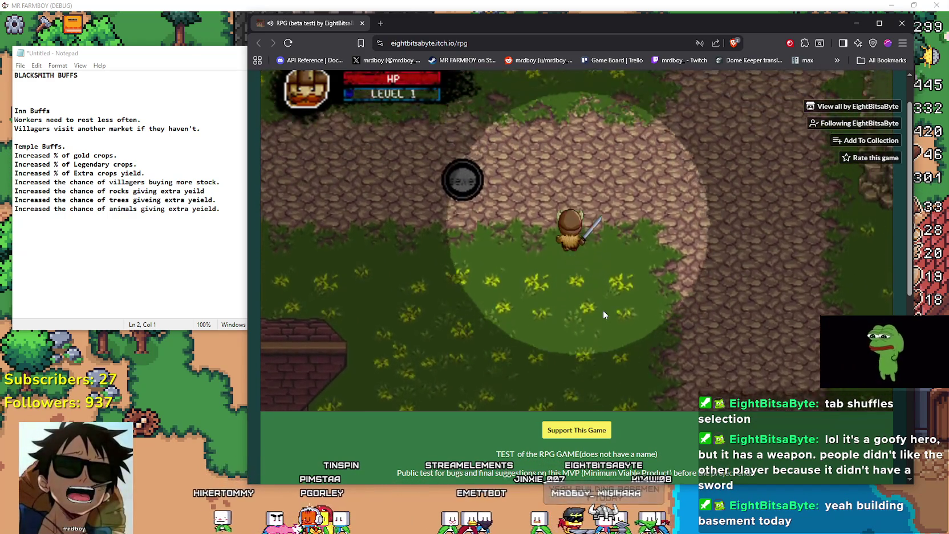
{"action": "key", "text": "w"}
{"action": "key", "text": "d"}
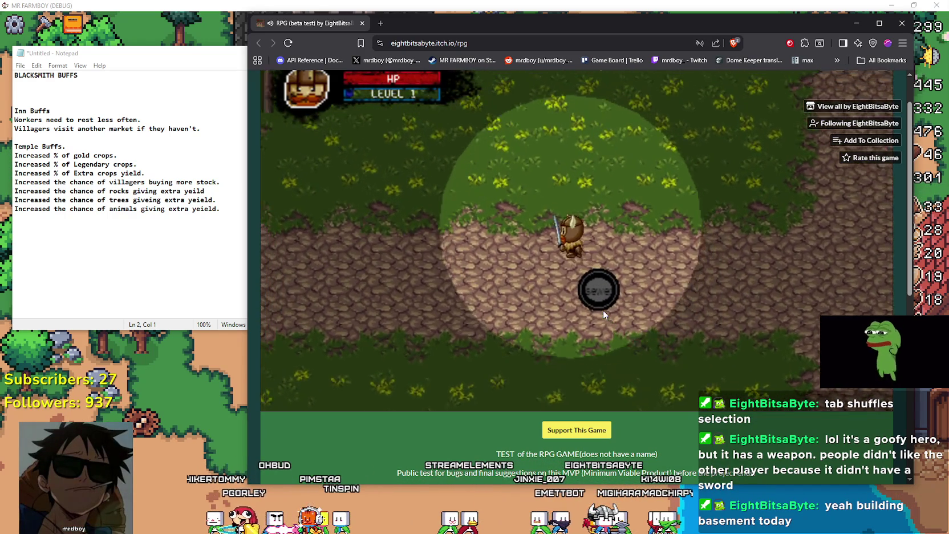
{"action": "key", "text": "s"}
{"action": "key", "text": "a"}
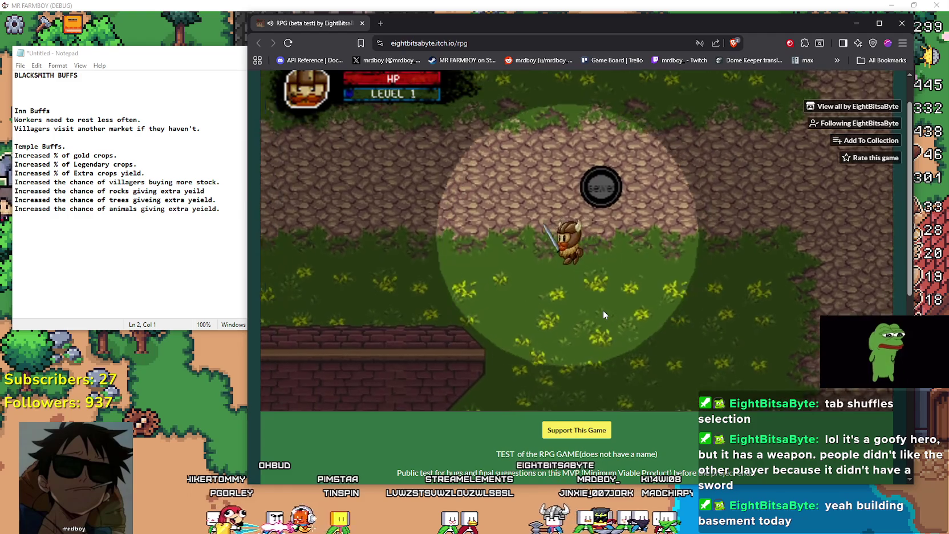
{"action": "key", "text": "a"}
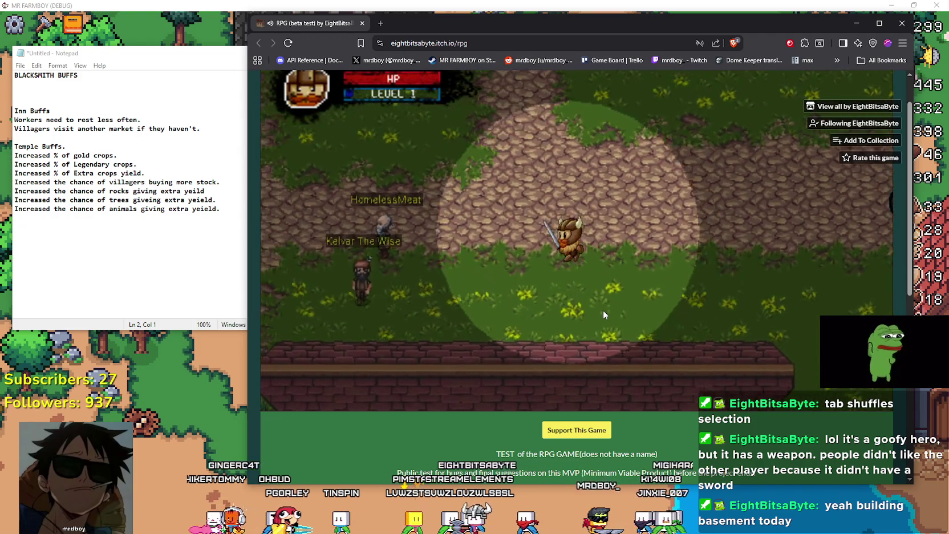
Step: Walk up the cobblestone path to a house door, then past it toward the stone wall
{"action": "key", "text": "w"}
{"action": "key", "text": "a"}
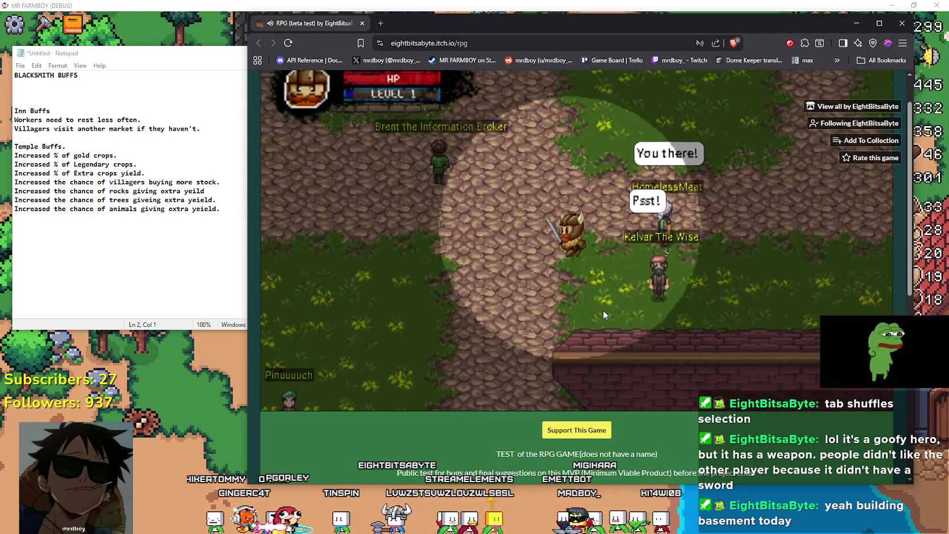
{"action": "key", "text": "w"}
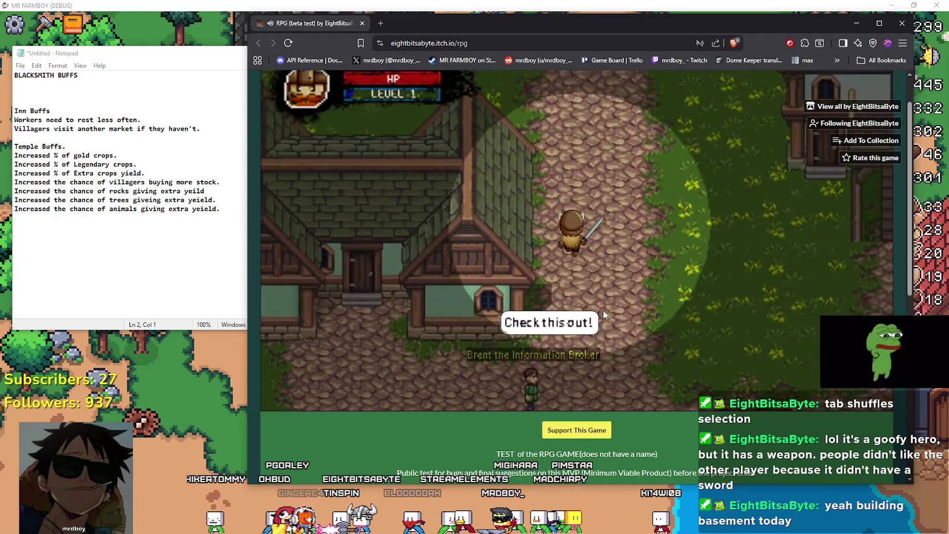
{"action": "key", "text": "w"}
{"action": "key", "text": "d"}
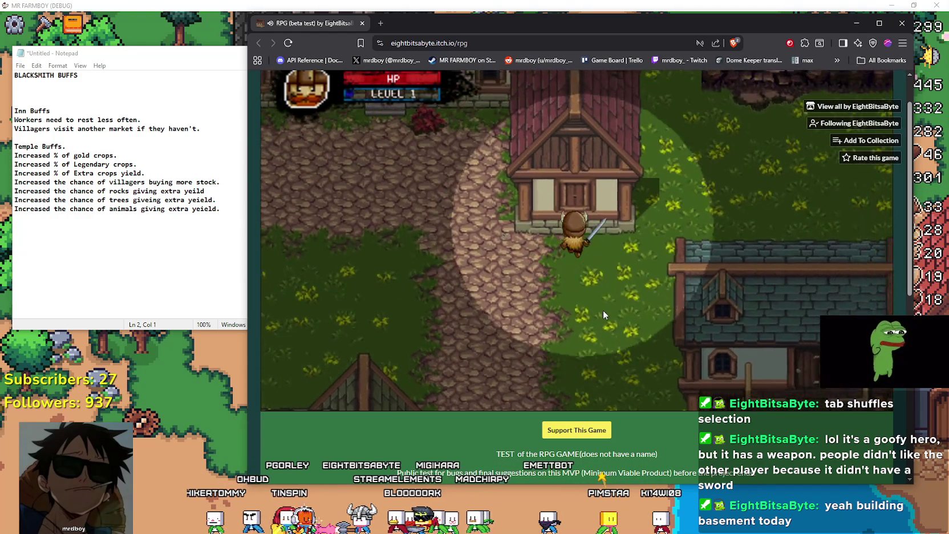
{"action": "key", "text": "s"}
{"action": "key", "text": "d"}
{"action": "key", "text": "d"}
{"action": "key", "text": "w"}
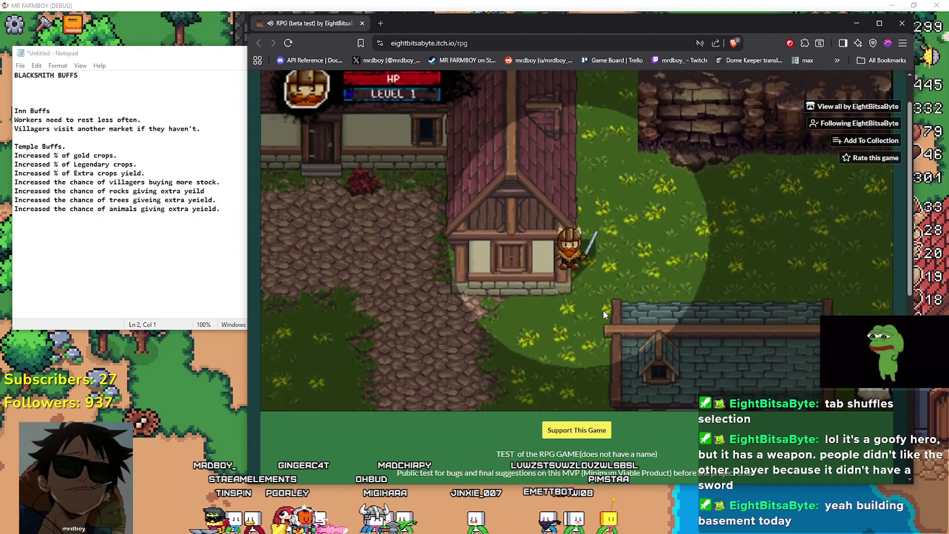
{"action": "key", "text": "w"}
{"action": "key", "text": "d"}
{"action": "key", "text": "s"}
{"action": "key", "text": "d"}
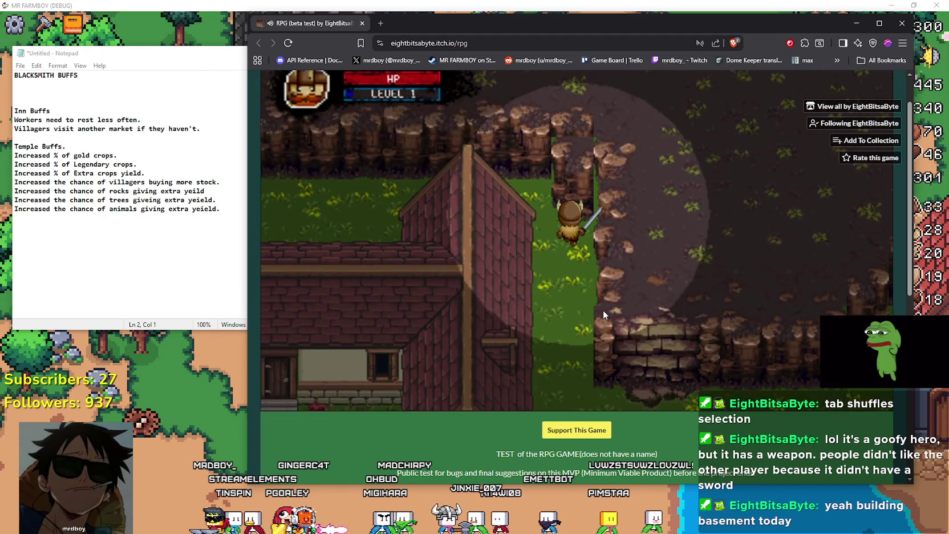
Step: Climb the stone plateau, then walk past the blue-roofed house, fence and brick-roofed house
{"action": "key", "text": "d"}
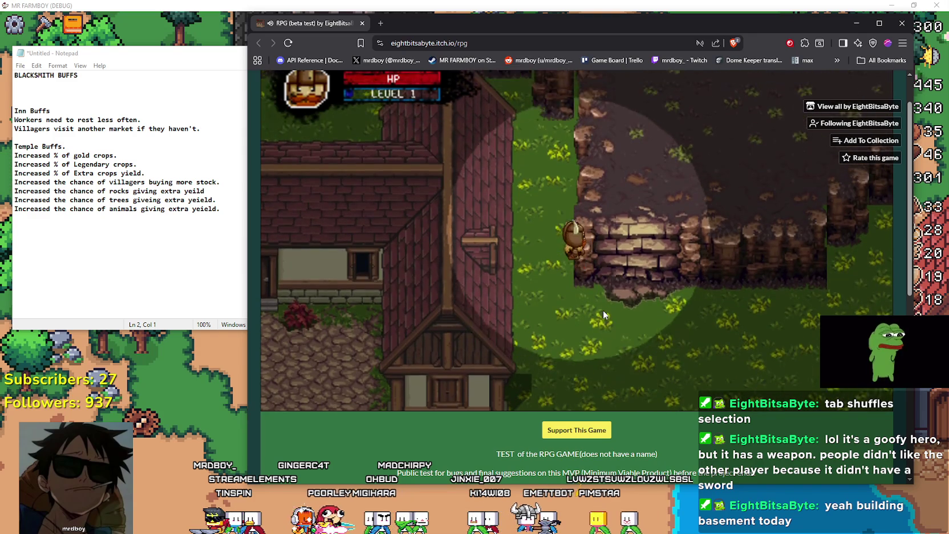
{"action": "key", "text": "w"}
{"action": "key", "text": "s"}
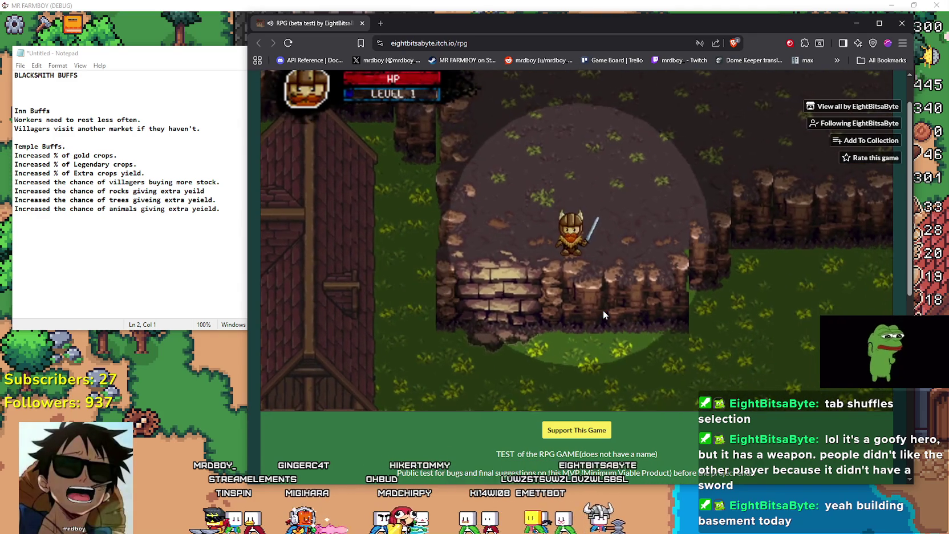
{"action": "key", "text": "a"}
{"action": "key", "text": "s"}
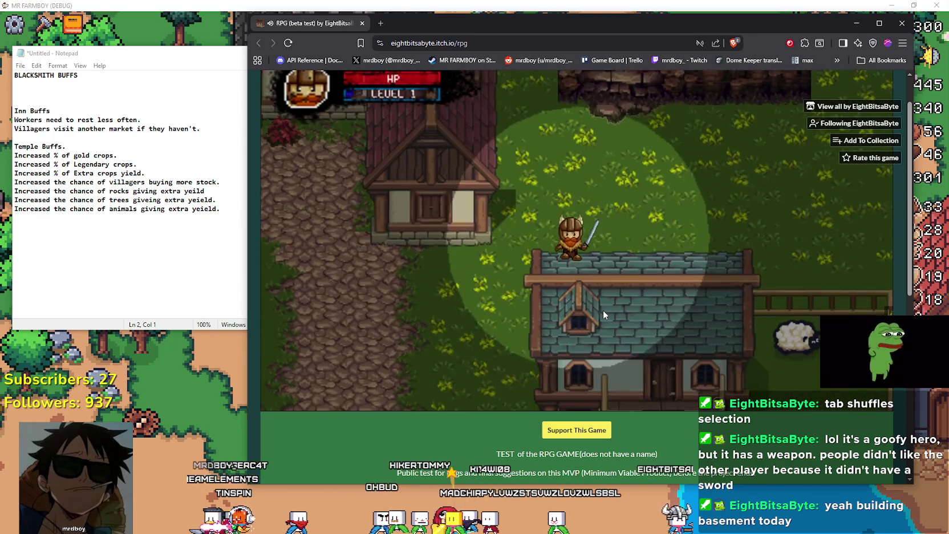
{"action": "key", "text": "a"}
{"action": "key", "text": "s"}
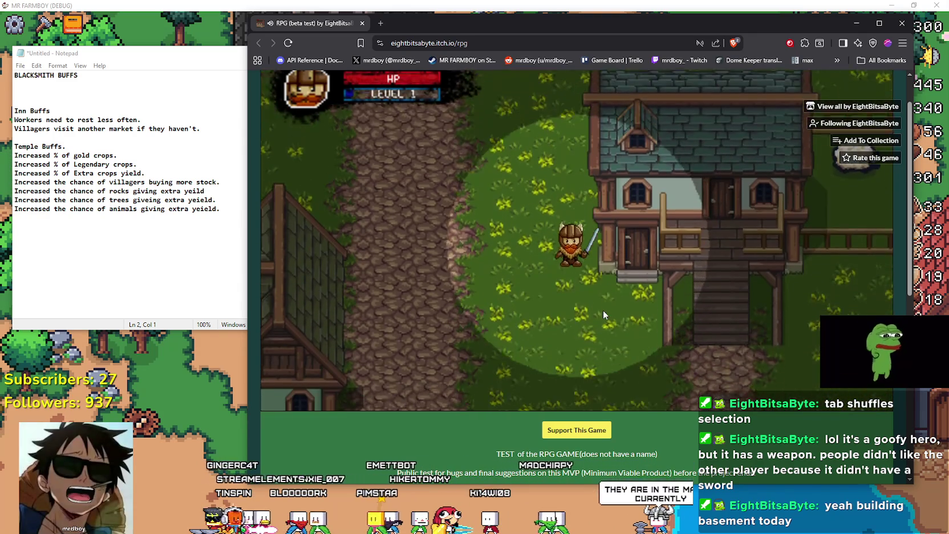
{"action": "key", "text": "d"}
{"action": "key", "text": "d"}
{"action": "key", "text": "w"}
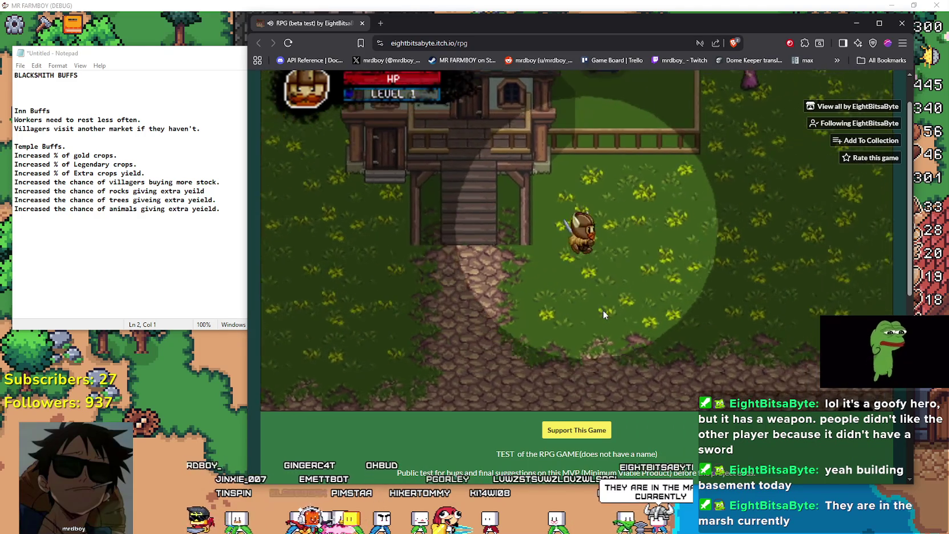
{"action": "key", "text": "s"}
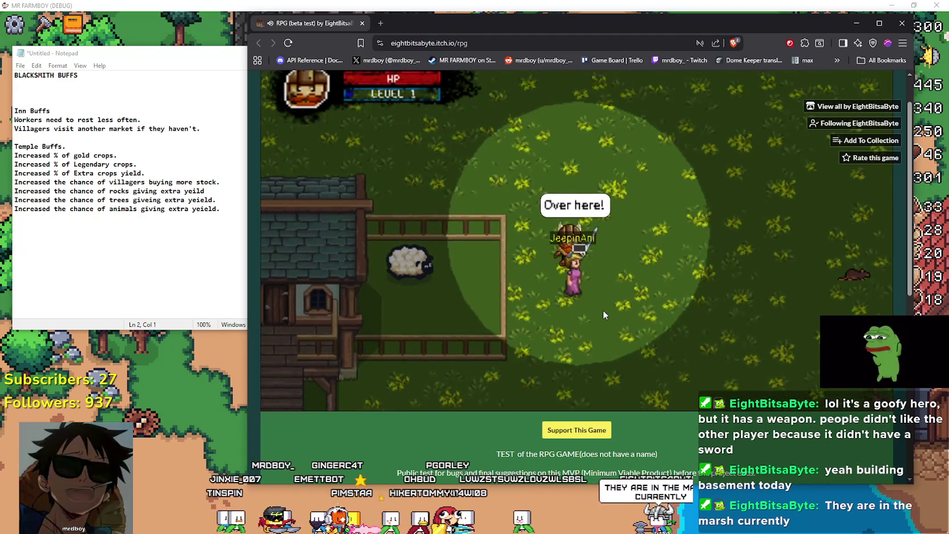
{"action": "key", "text": "a"}
{"action": "key", "text": "s"}
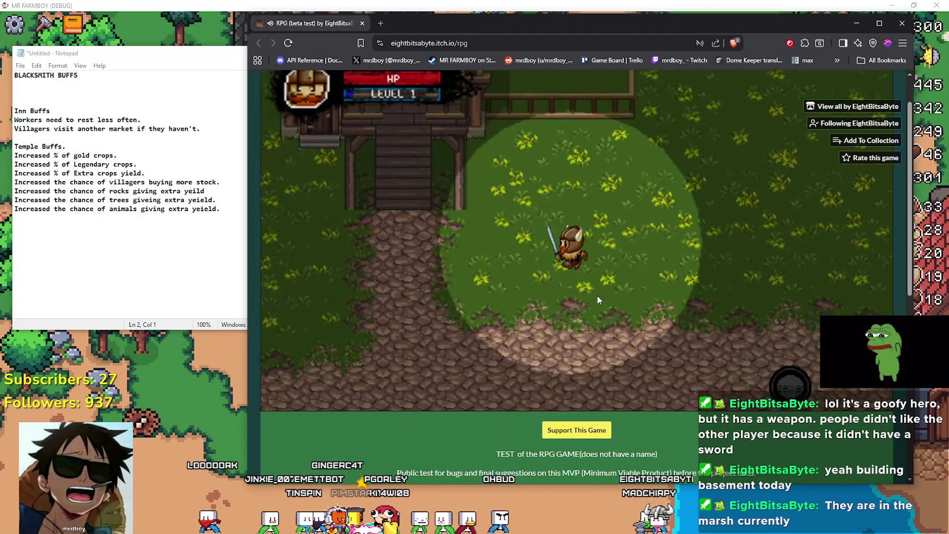
{"action": "key", "text": "a"}
{"action": "key", "text": "s"}
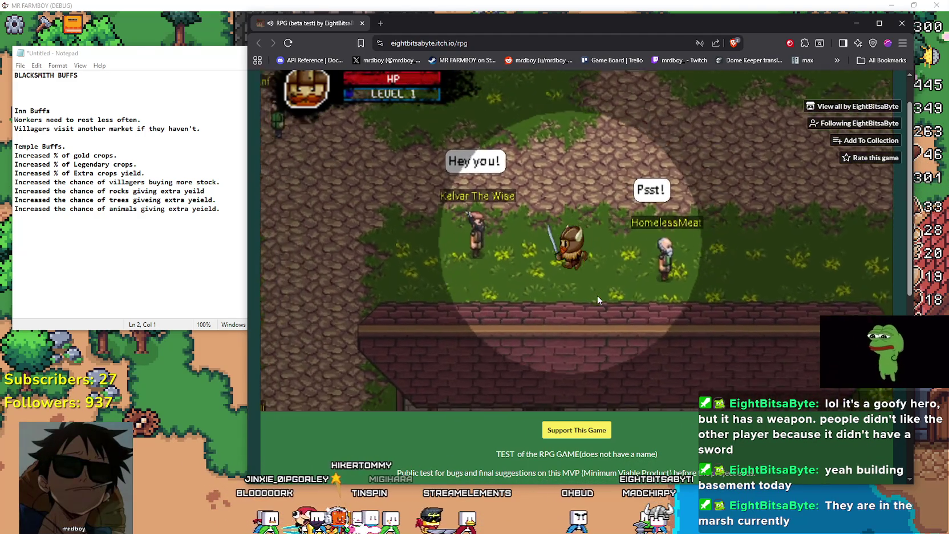
Step: Step briefly into the tavern, then walk back out and left across the cobblestones
{"action": "key", "text": "d"}
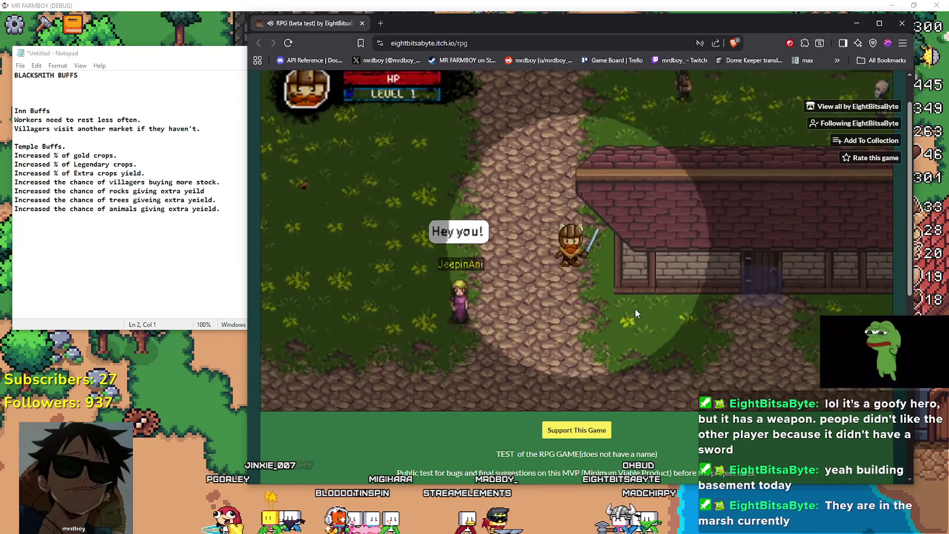
{"action": "key", "text": "s"}
{"action": "key", "text": "e"}
{"action": "key", "text": "w"}
{"action": "key", "text": "s"}
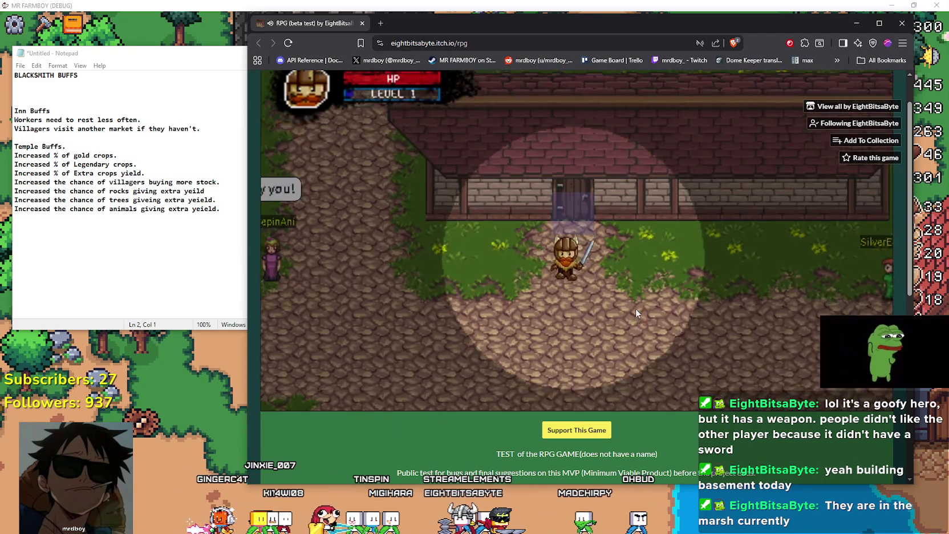
{"action": "key", "text": "a"}
{"action": "key", "text": "a"}
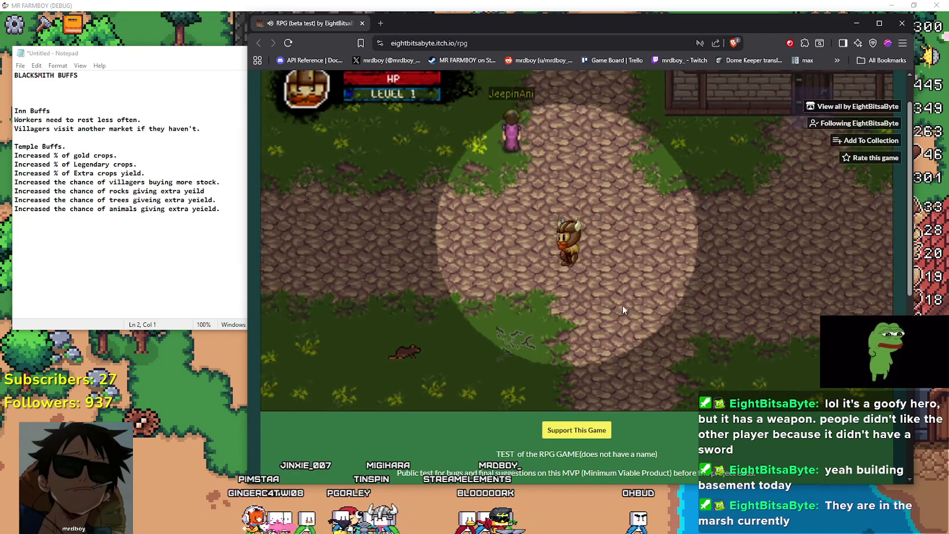
{"action": "key", "text": "w"}
{"action": "key", "text": "w"}
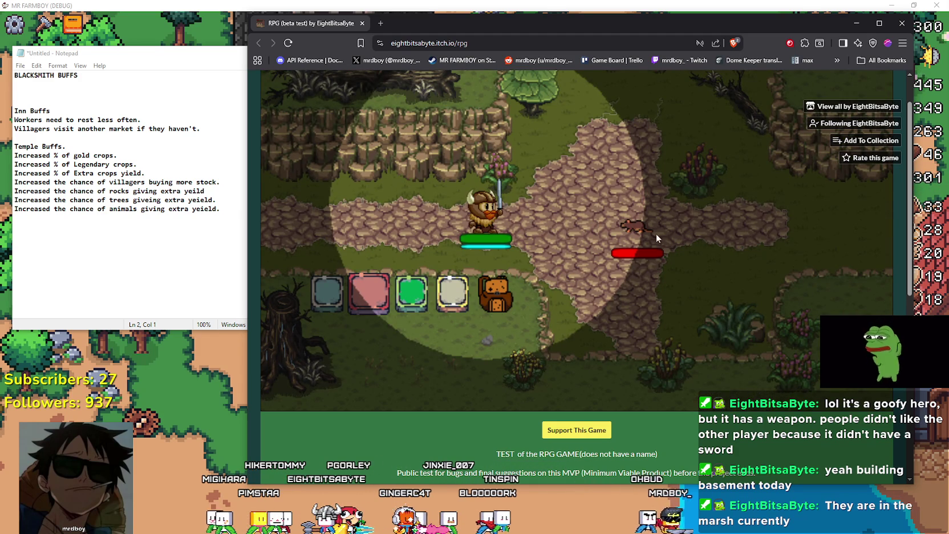
Step: Use the red and green hotbar items on the rat, then swing the sword
{"action": "left_click", "coordinate": [367, 297]}
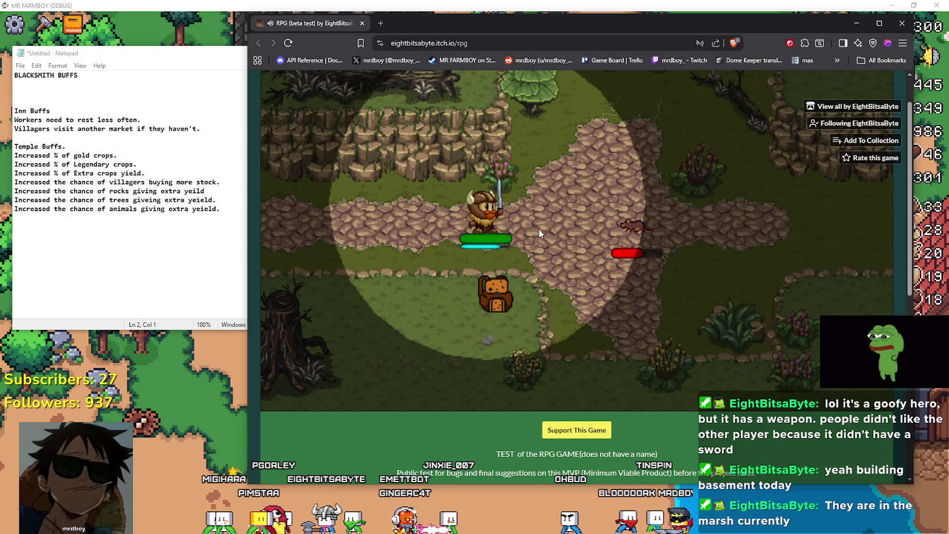
{"action": "left_click", "coordinate": [488, 292]}
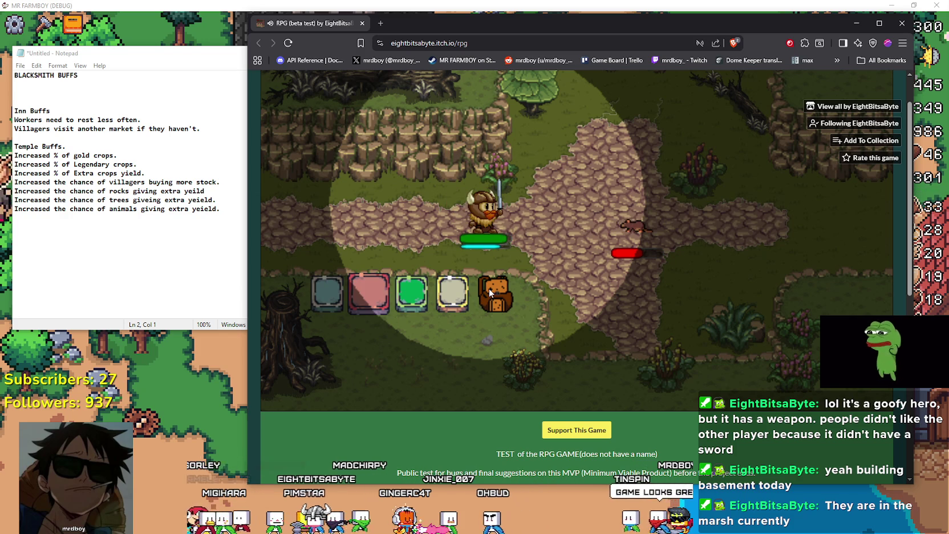
{"action": "left_click", "coordinate": [415, 305]}
{"action": "left_click", "coordinate": [447, 304]}
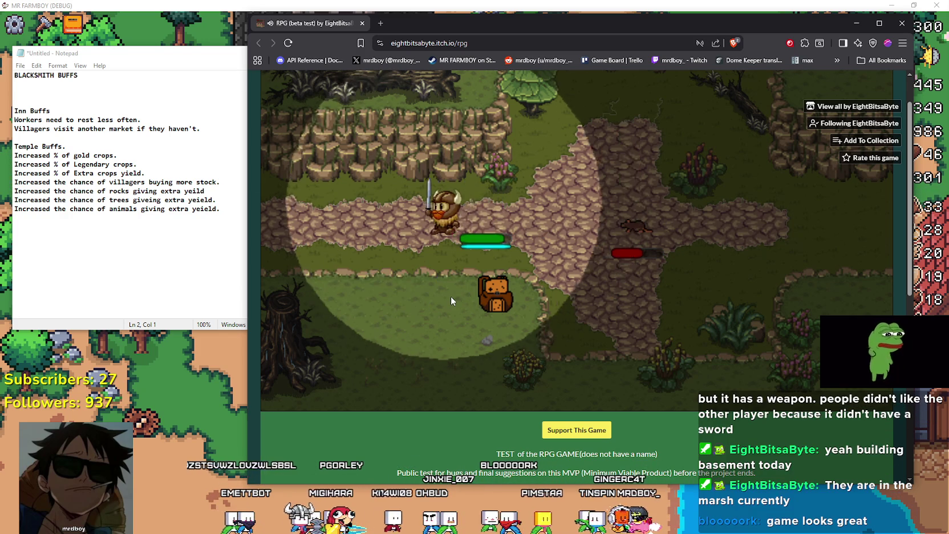
{"action": "left_click", "coordinate": [450, 296]}
{"action": "left_click", "coordinate": [461, 292]}
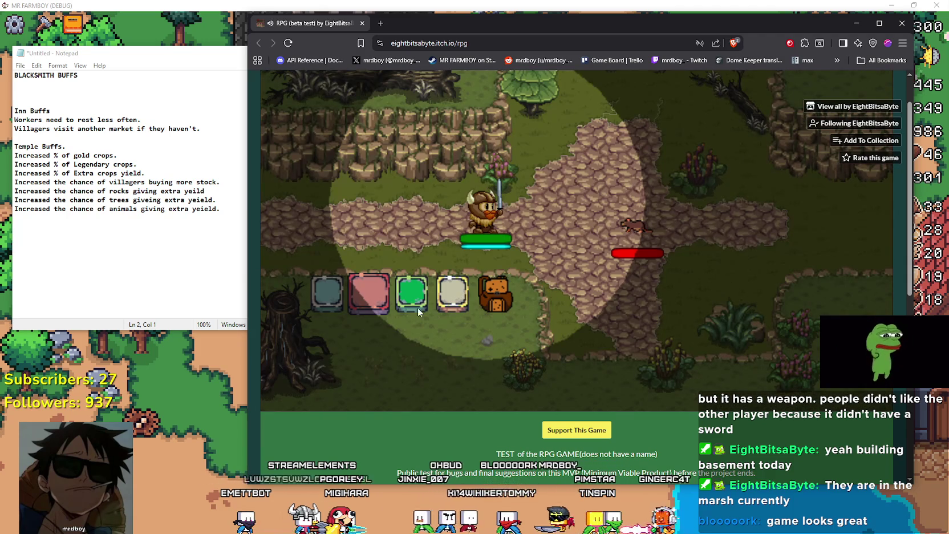
{"action": "left_click", "coordinate": [334, 300]}
Step: Pause and resume the game, then keep attacking the rat with hotbar items
{"action": "key", "text": "alt+Tab"}
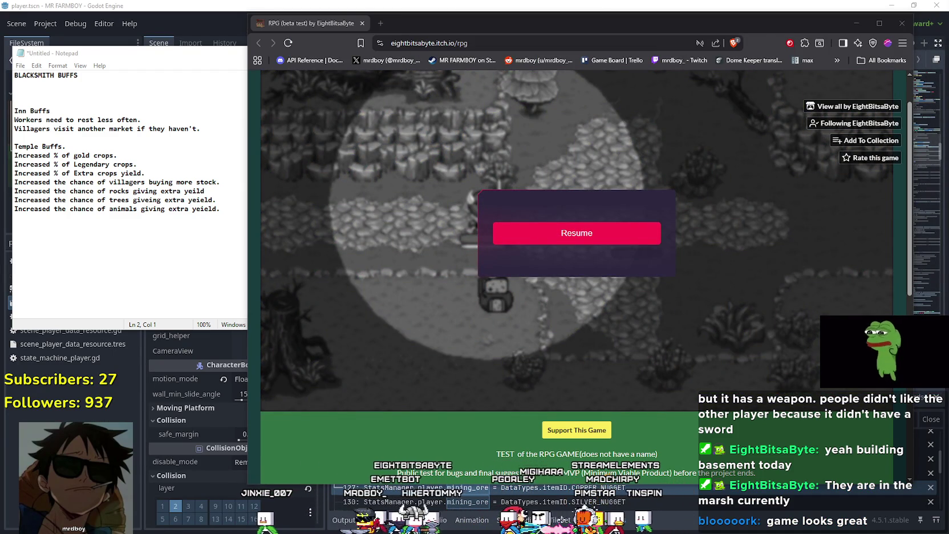
{"action": "left_click", "coordinate": [594, 236]}
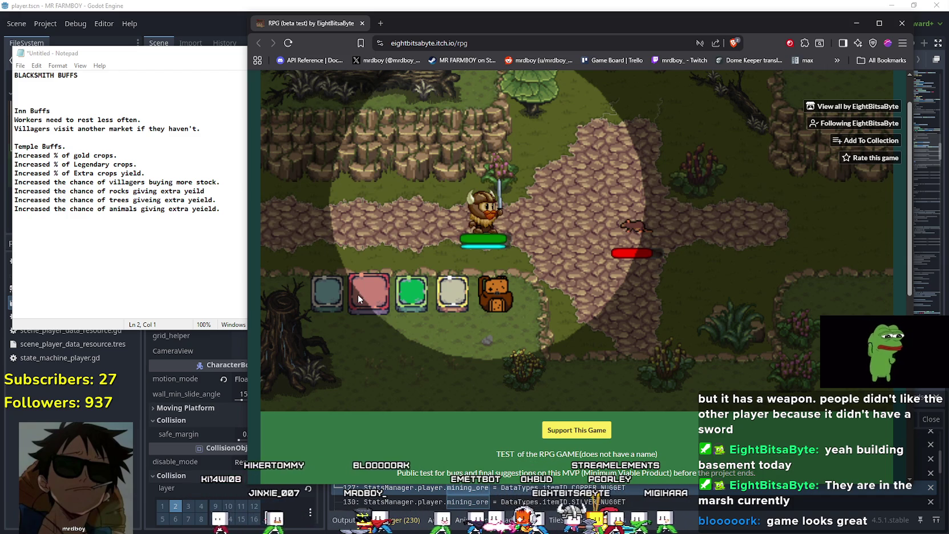
{"action": "key", "text": "Up"}
{"action": "left_click", "coordinate": [374, 307]}
{"action": "key", "text": "Down"}
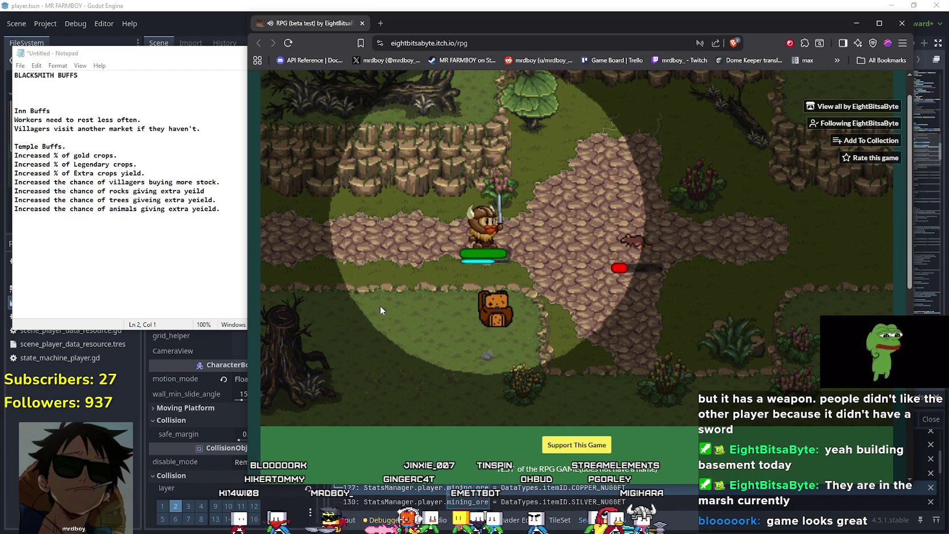
{"action": "left_click", "coordinate": [380, 304]}
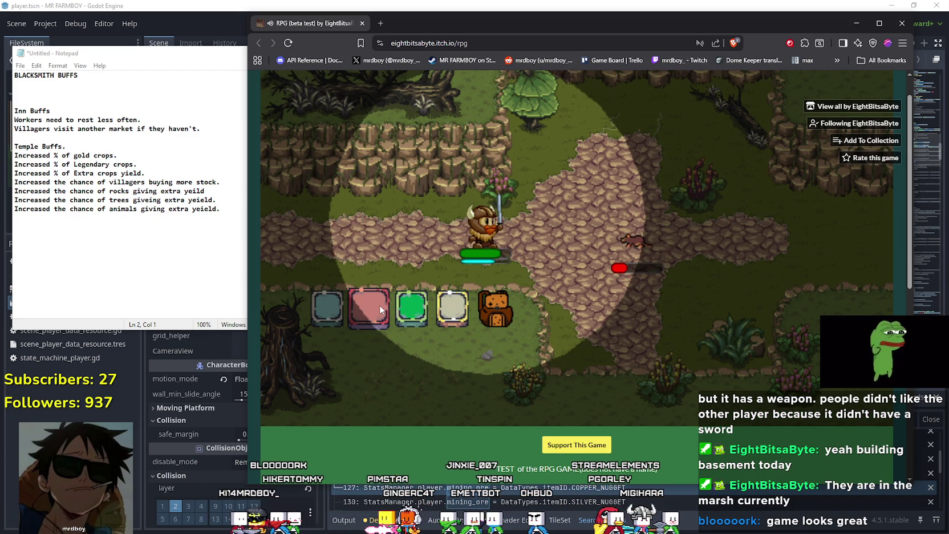
{"action": "key", "text": "Up"}
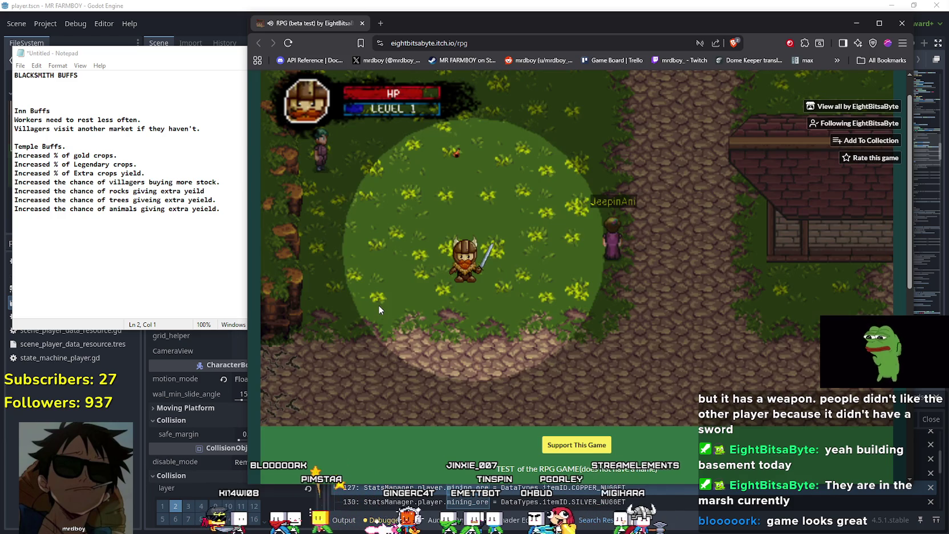
Step: Walk around the other player toward Brent the Information Broker, then onto the grass
{"action": "key", "text": "Right"}
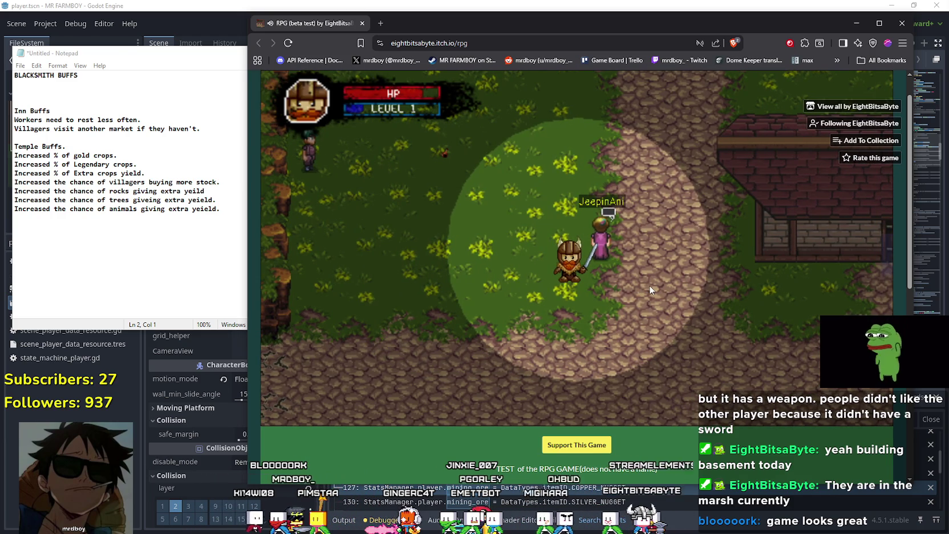
{"action": "key", "text": "Right"}
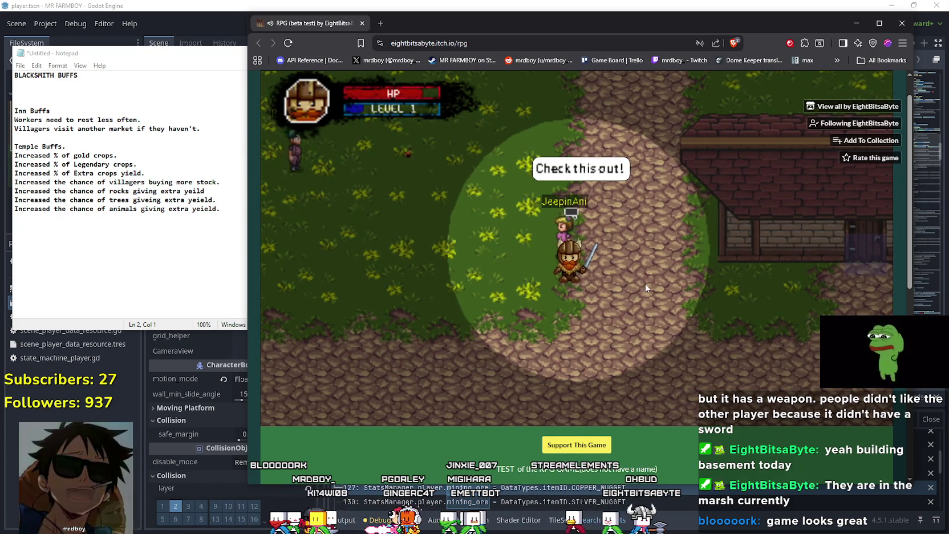
{"action": "key", "text": "Left"}
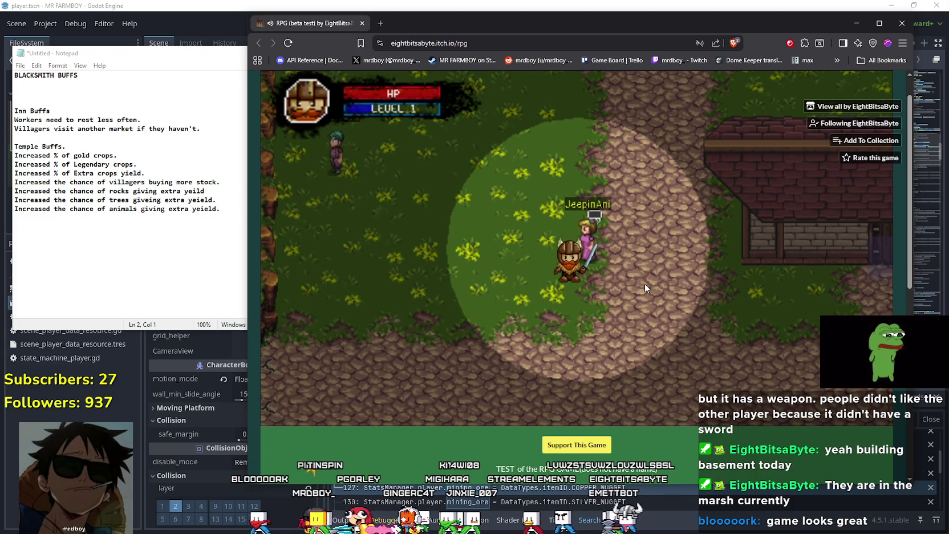
{"action": "key", "text": "Right"}
{"action": "key", "text": "Left"}
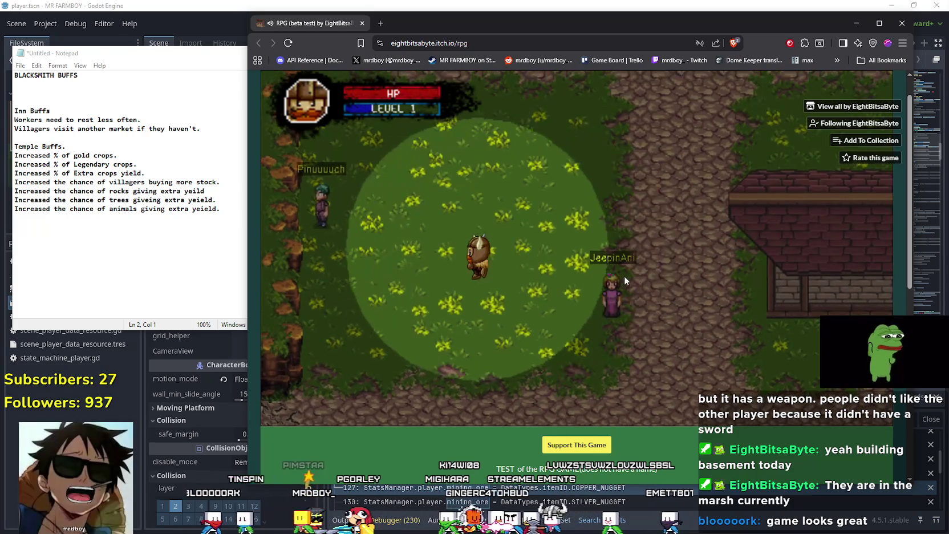
{"action": "key", "text": "Right"}
{"action": "key", "text": "Up"}
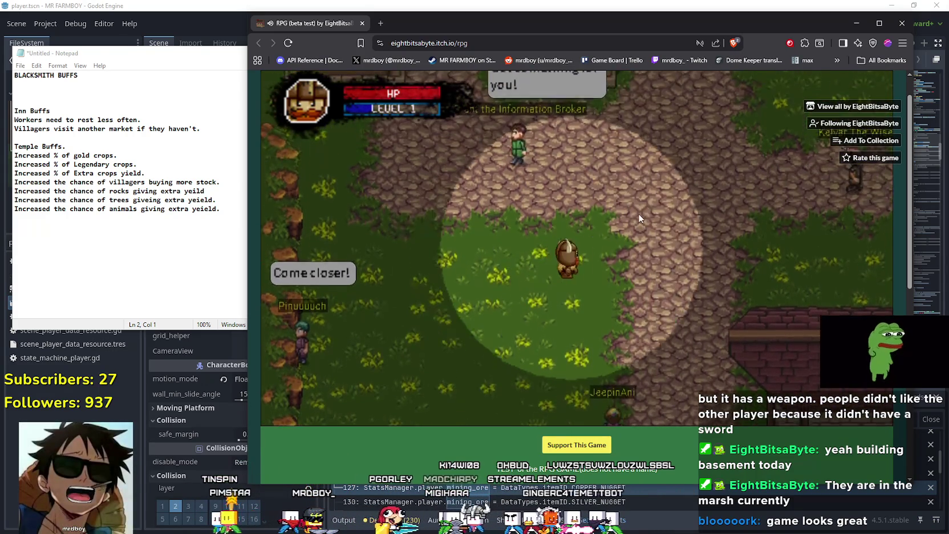
{"action": "key", "text": "Down"}
{"action": "key", "text": "Left"}
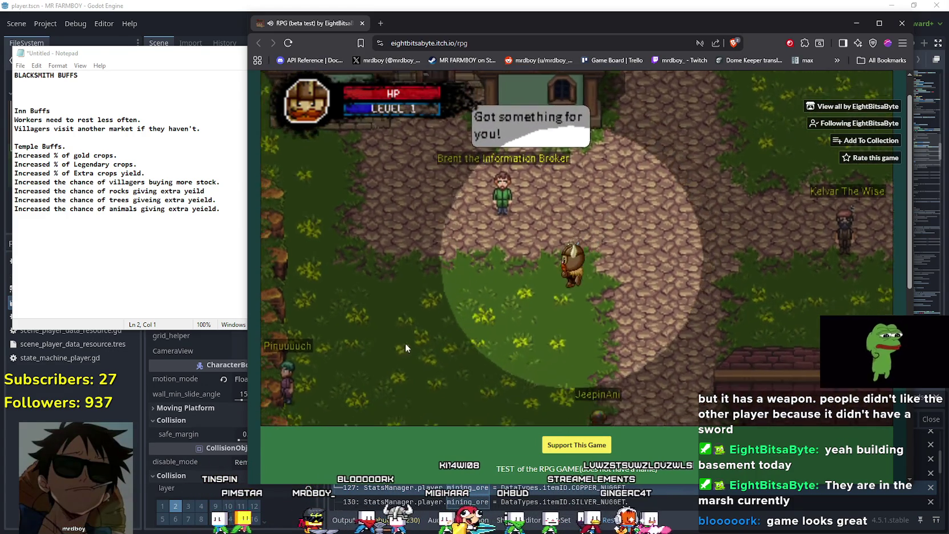
Step: Follow the cobblestone path past the red tree into the dark forest and strike the rat
{"action": "key", "text": "Left"}
{"action": "key", "text": "Down"}
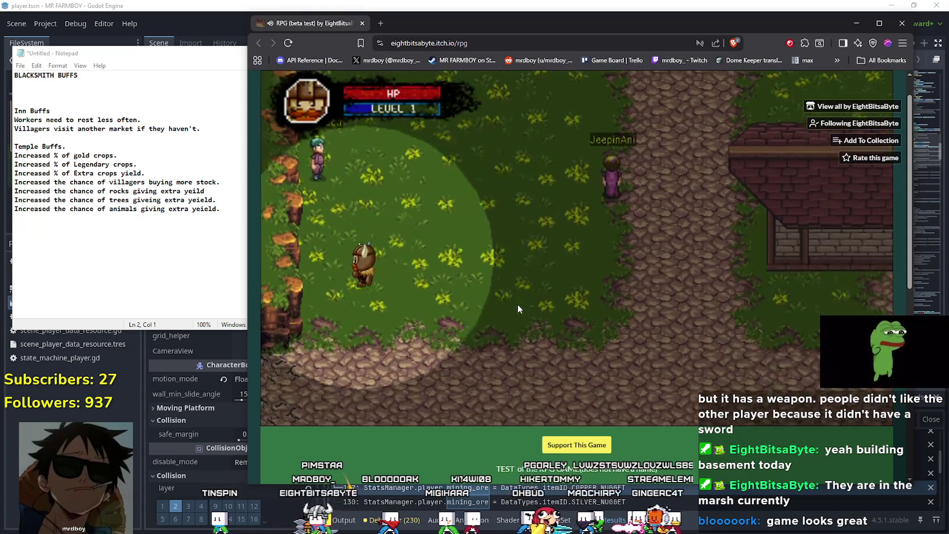
{"action": "key", "text": "Down"}
{"action": "key", "text": "Right"}
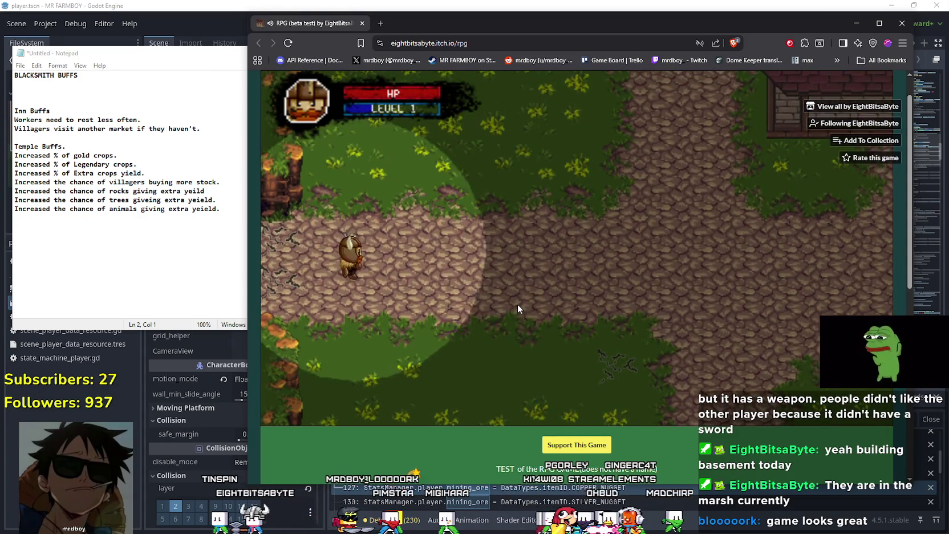
{"action": "key", "text": "Down"}
{"action": "key", "text": "Right"}
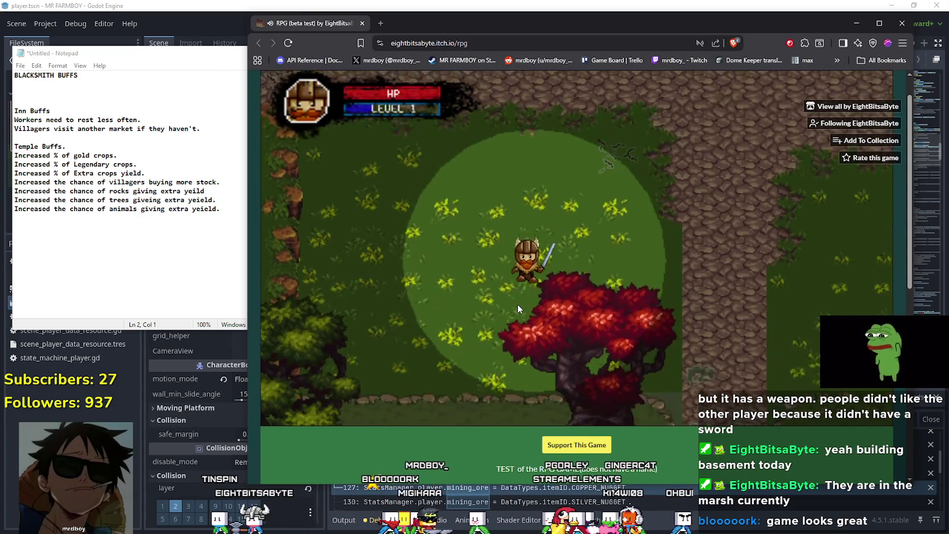
{"action": "key", "text": "Right"}
{"action": "key", "text": "Down"}
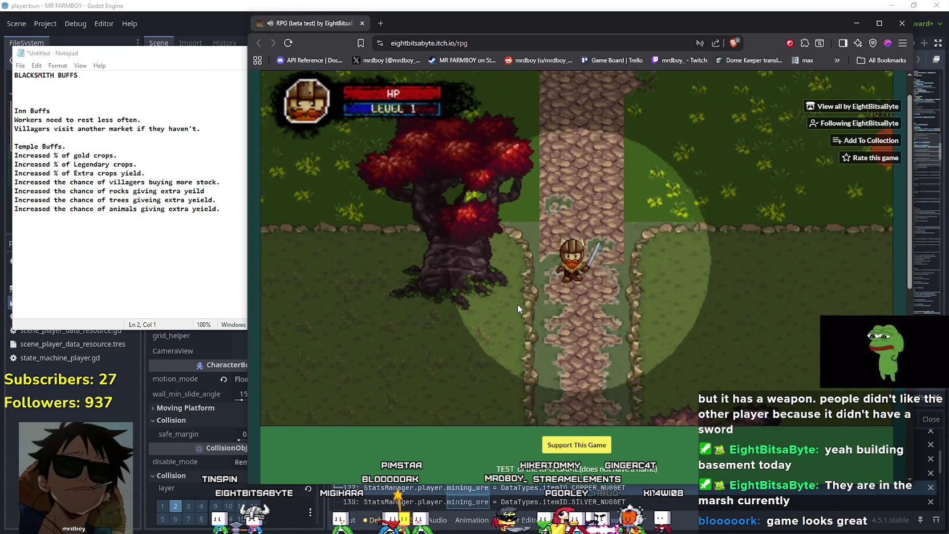
{"action": "key", "text": "Down"}
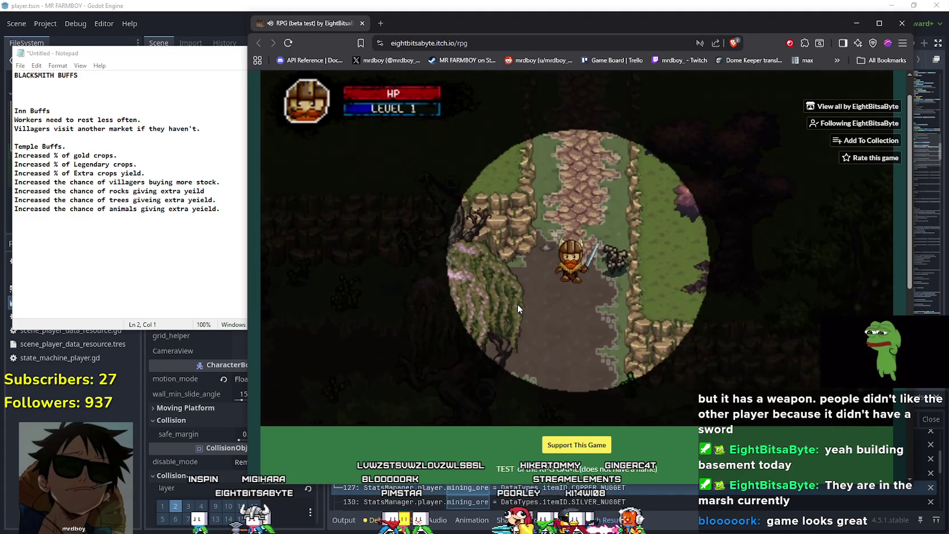
{"action": "key", "text": "Left"}
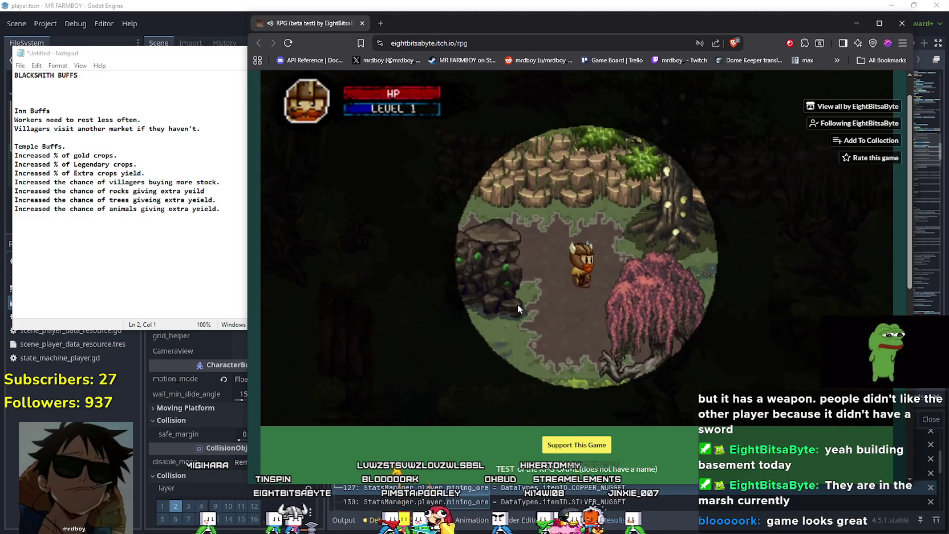
{"action": "key", "text": "Down"}
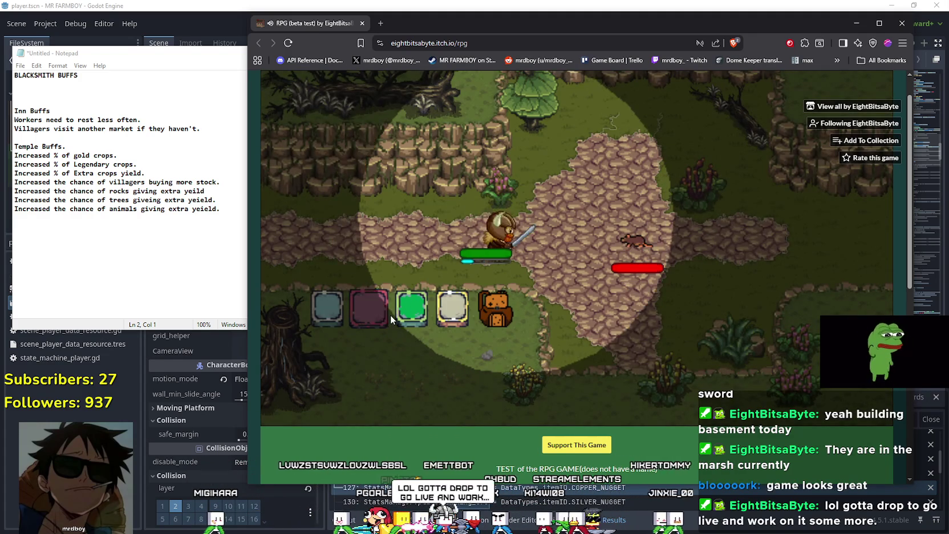
{"action": "left_click", "coordinate": [384, 319]}
{"action": "key", "text": "Left"}
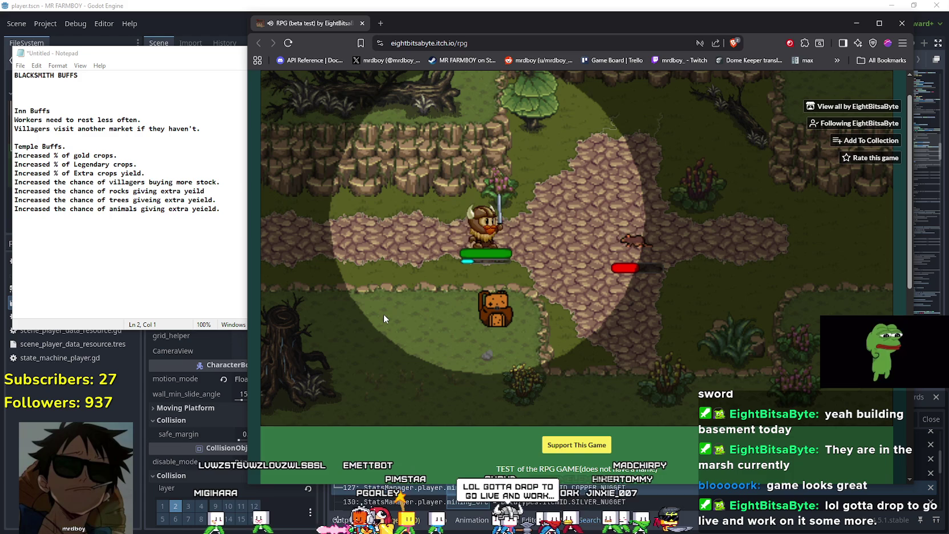
Step: Cast a spell at the rat, raise a shield bubble, then hit it with sword and purple slash
{"action": "key", "text": "Right"}
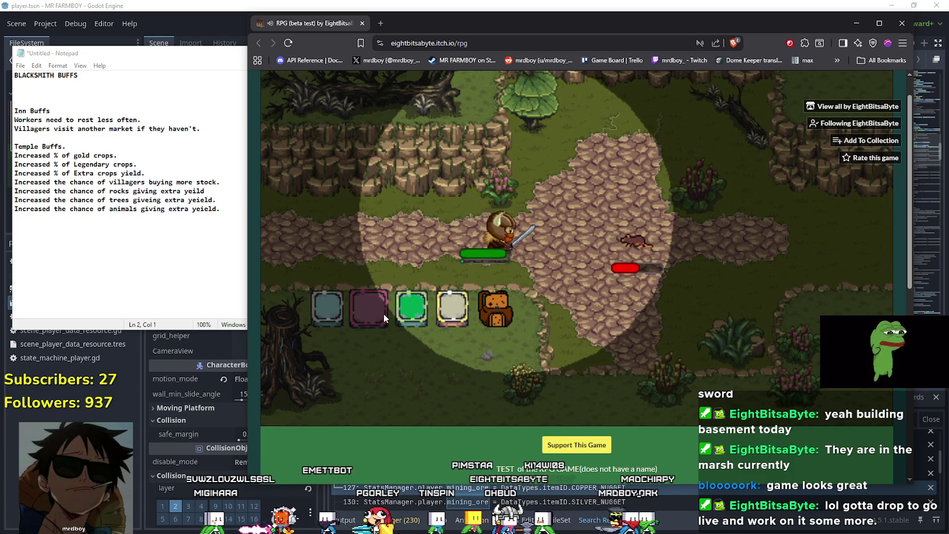
{"action": "left_click", "coordinate": [384, 318]}
{"action": "key", "text": "Left"}
{"action": "key", "text": "Right"}
{"action": "left_click", "coordinate": [383, 316]}
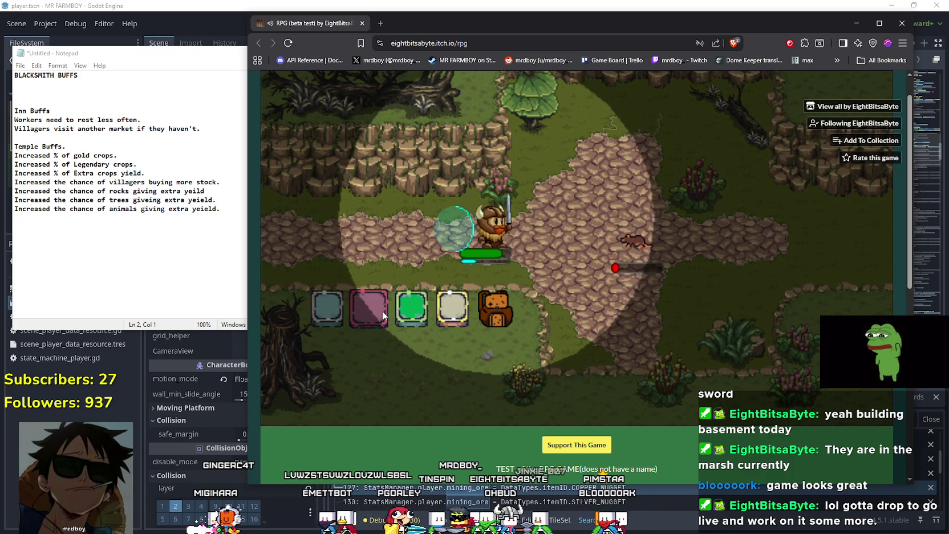
{"action": "key", "text": "Left"}
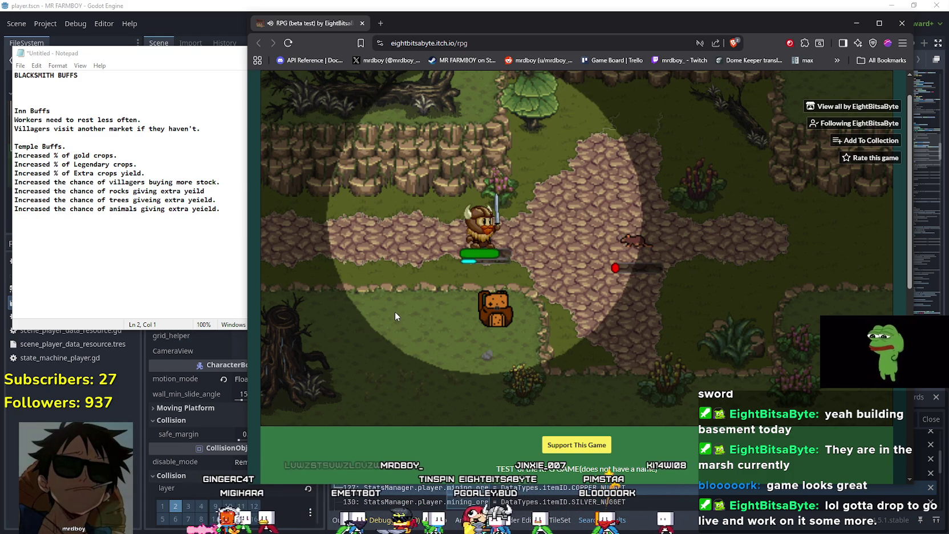
{"action": "key", "text": "Right"}
{"action": "left_click", "coordinate": [582, 309]}
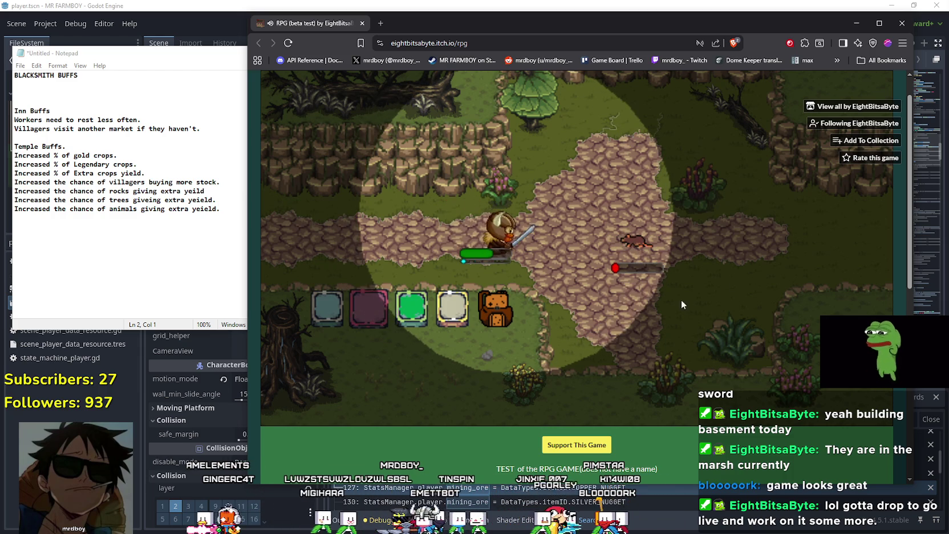
{"action": "left_click", "coordinate": [697, 253]}
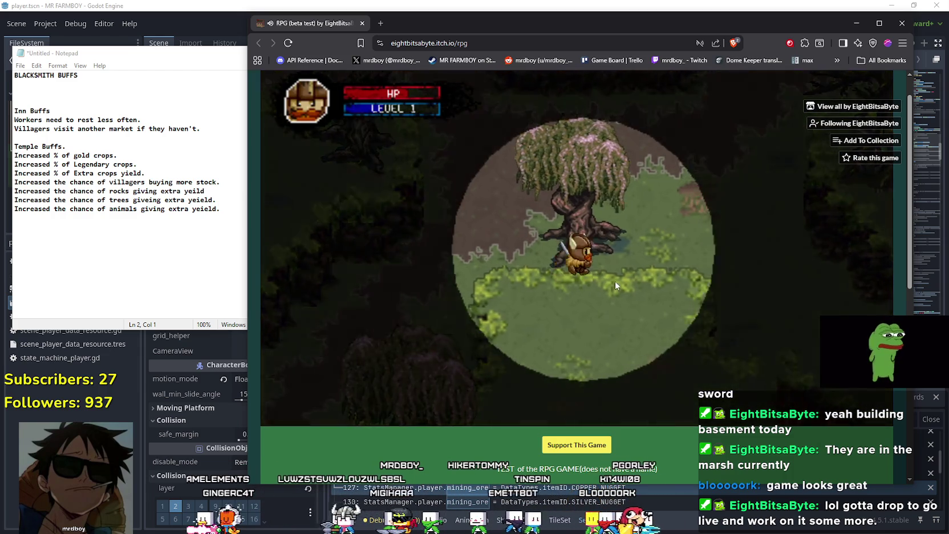
Step: Walk the hero past the log, fallen tree and pond through the dark forest to the rat's clearing
{"action": "key", "text": "Up"}
{"action": "key", "text": "Right"}
{"action": "key", "text": "Up"}
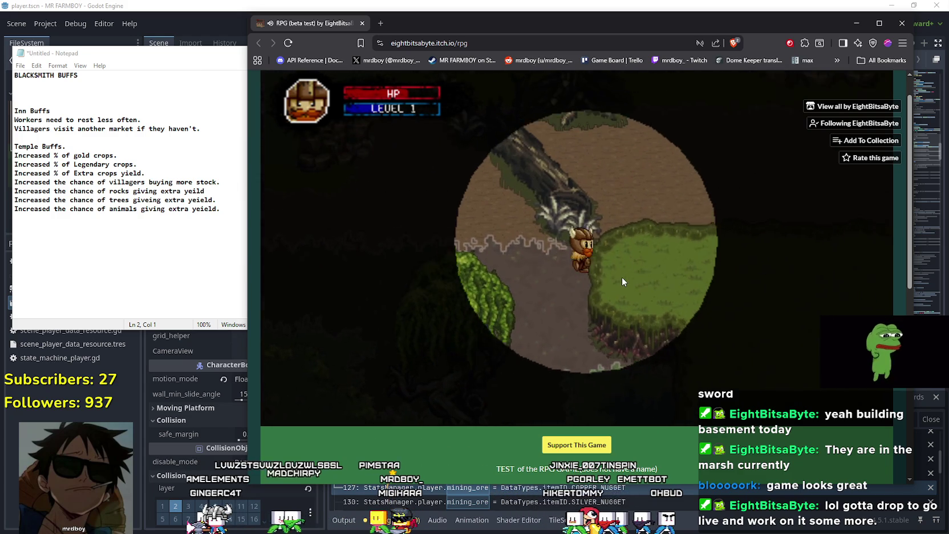
{"action": "key", "text": "Down"}
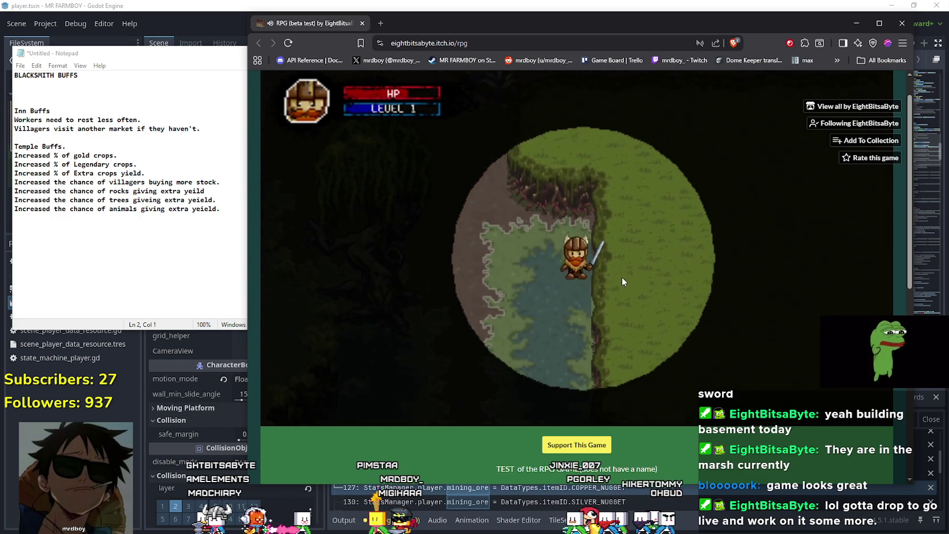
{"action": "key", "text": "Down"}
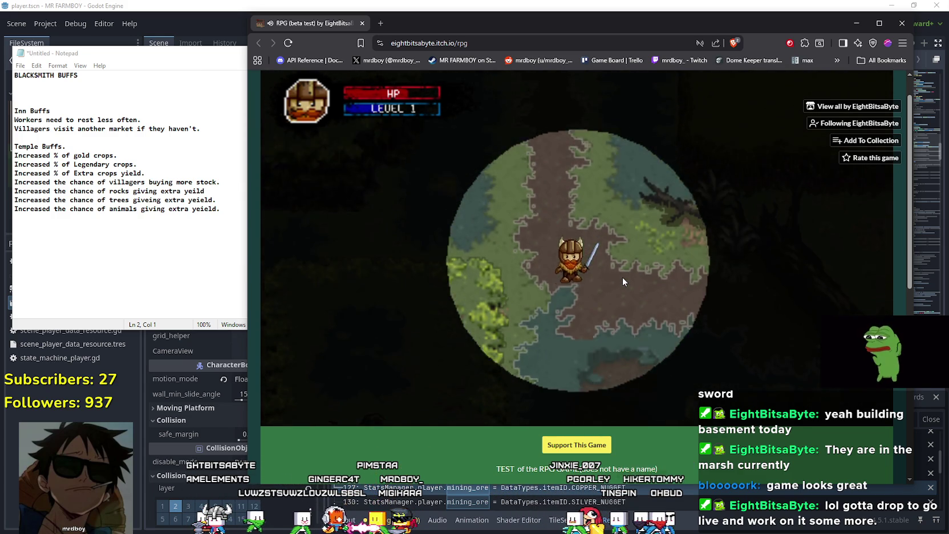
{"action": "key", "text": "Up"}
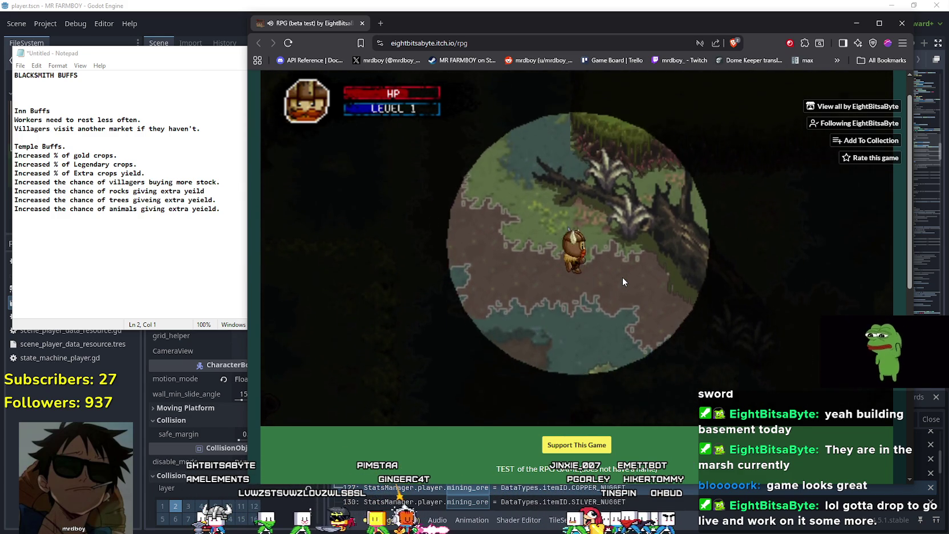
{"action": "key", "text": "Down"}
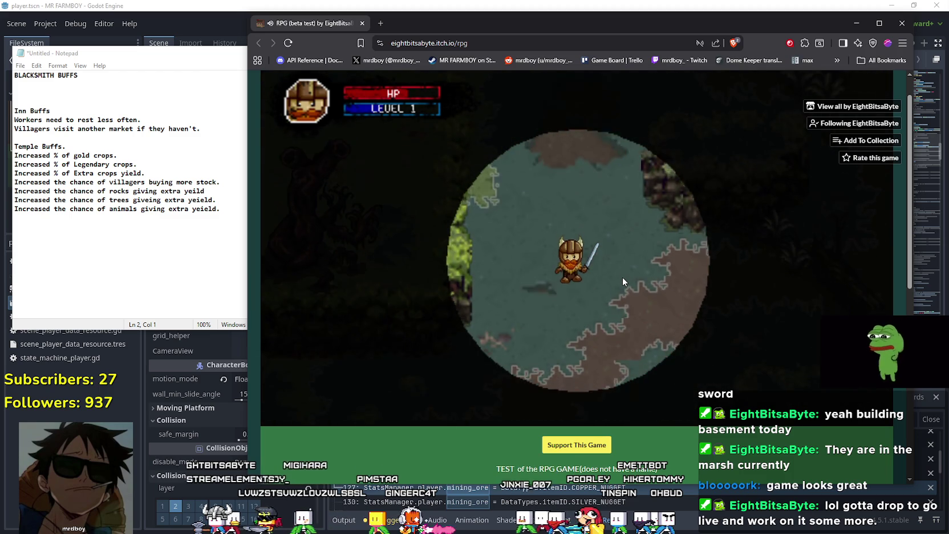
{"action": "key", "text": "Left"}
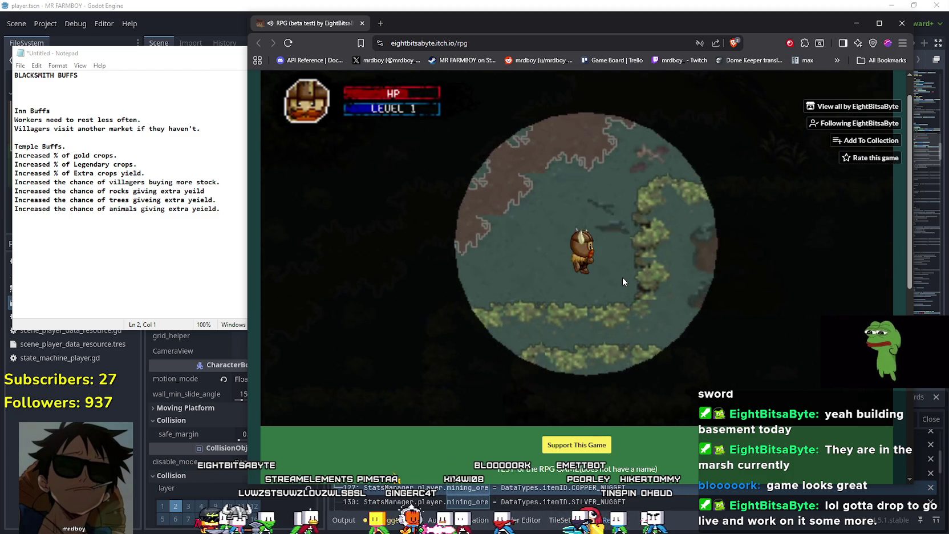
{"action": "key", "text": "Right"}
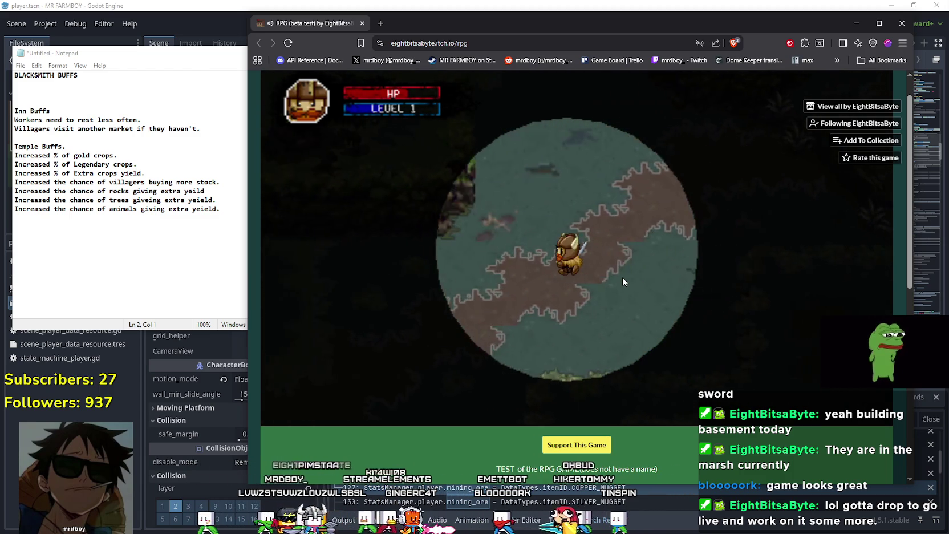
{"action": "key", "text": "Down"}
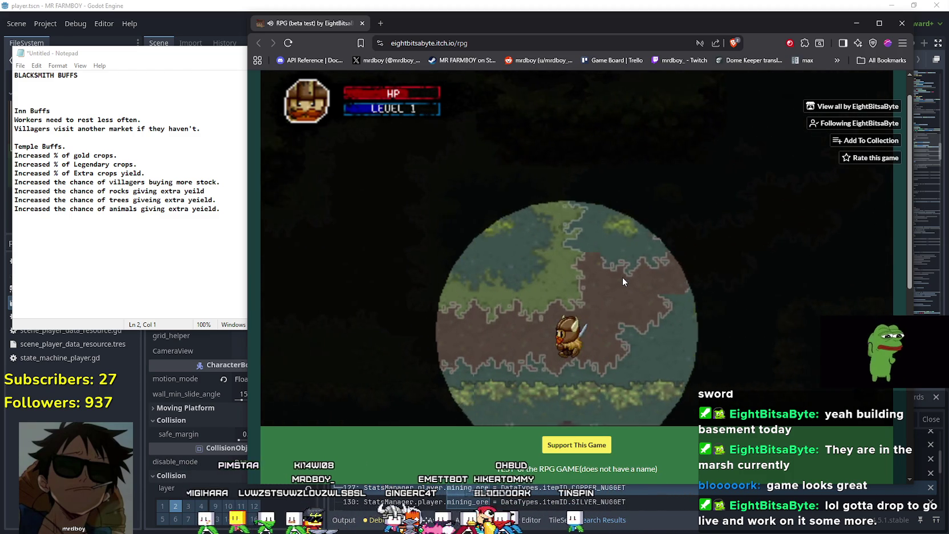
{"action": "key", "text": "Up"}
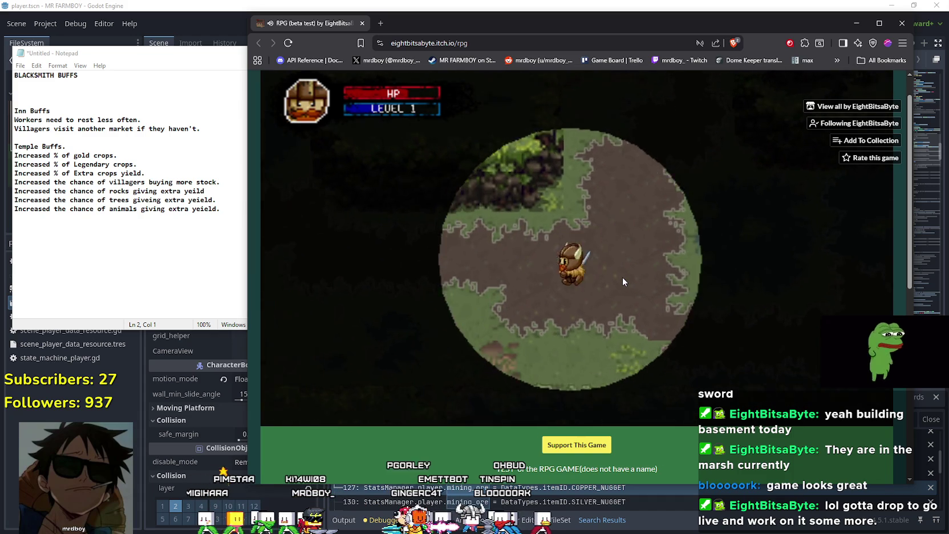
{"action": "key", "text": "Left"}
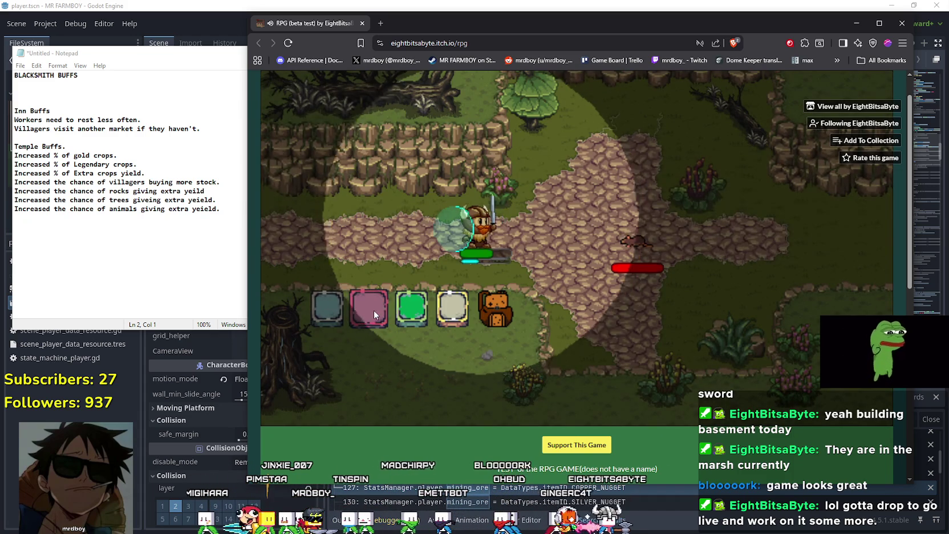
Step: Repeatedly choose slash attacks from the battle slots to drain the rat's health bar
{"action": "left_click", "coordinate": [379, 308]}
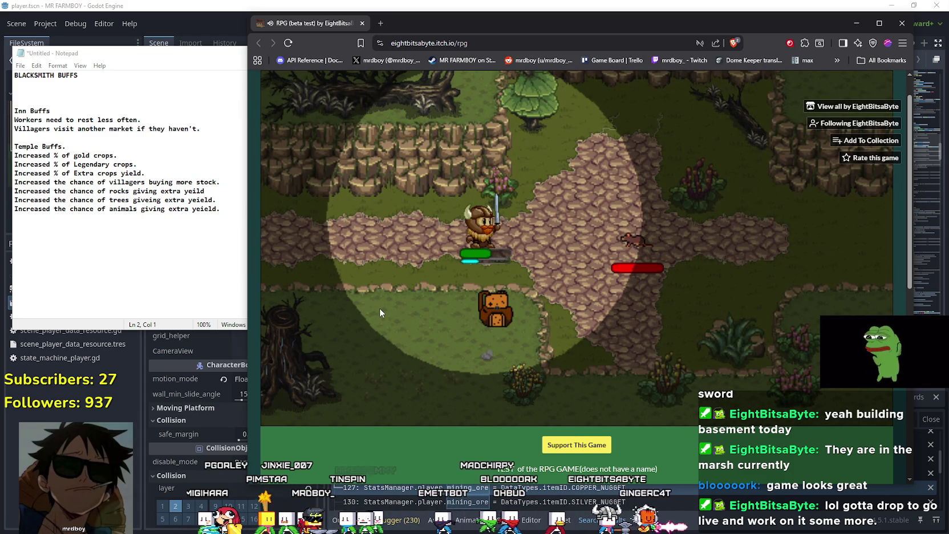
{"action": "left_click", "coordinate": [380, 308]}
{"action": "left_click", "coordinate": [380, 308]}
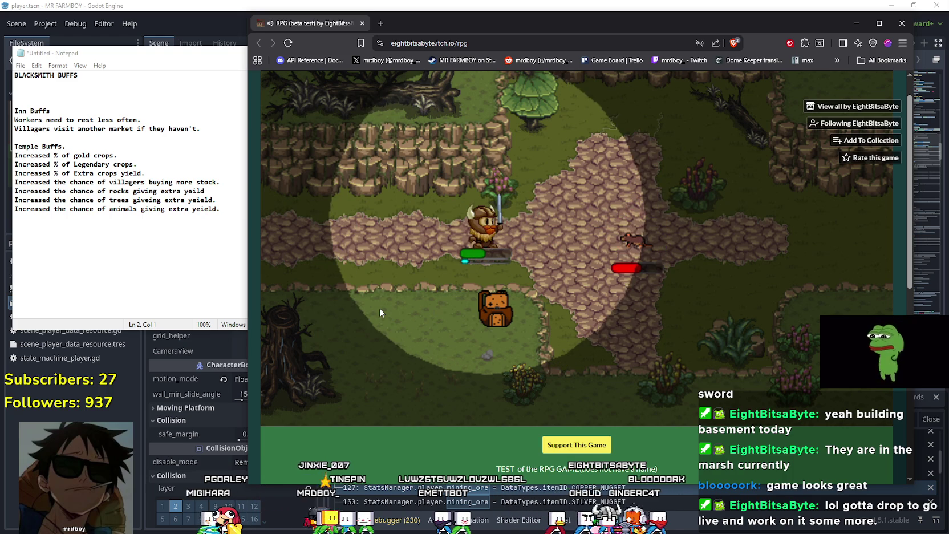
{"action": "left_click", "coordinate": [380, 308]}
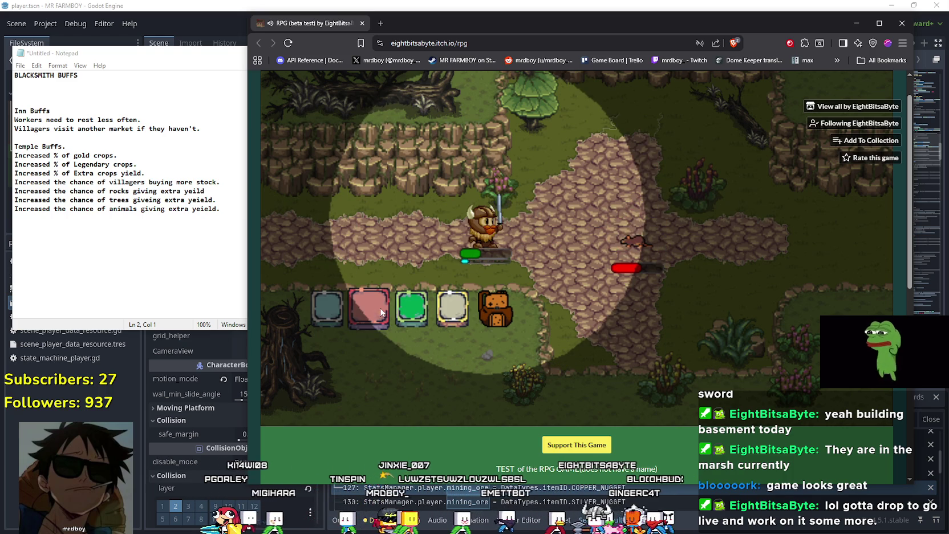
{"action": "left_click", "coordinate": [380, 308]}
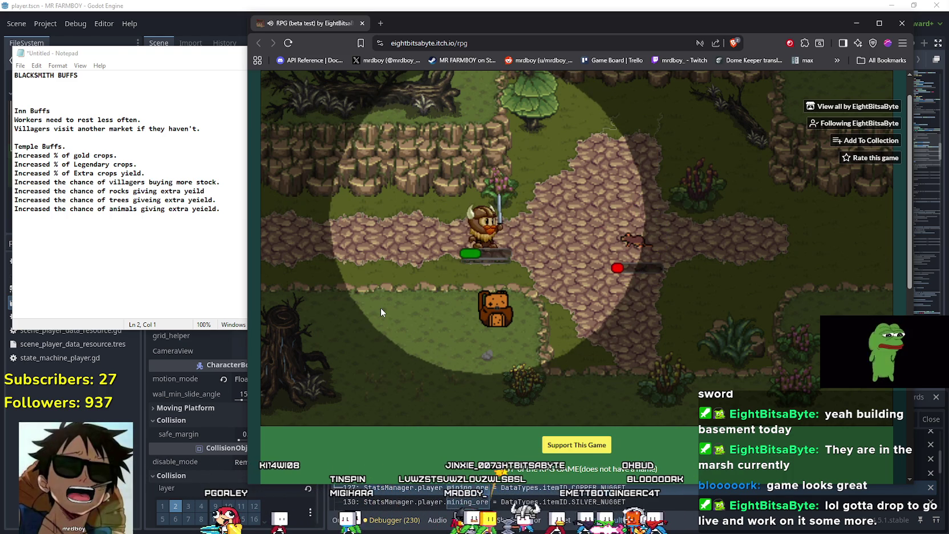
{"action": "left_click", "coordinate": [384, 312]}
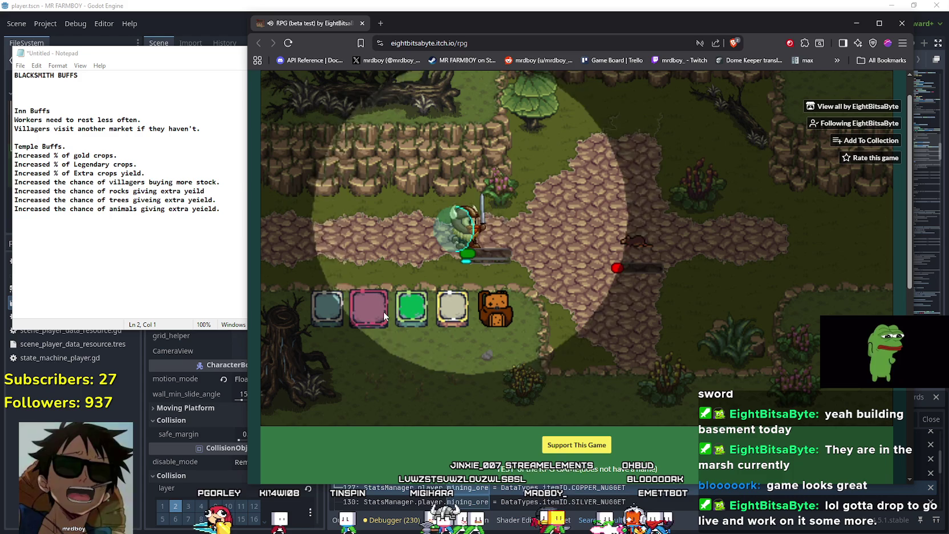
{"action": "left_click", "coordinate": [609, 258]}
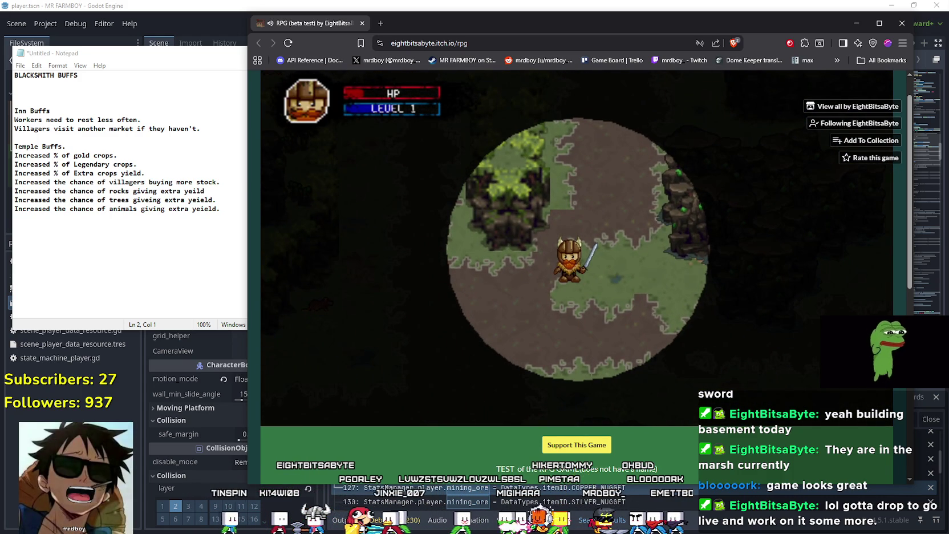
{"action": "scroll", "coordinate": [576, 357], "scroll_direction": "down", "scroll_amount": 4}
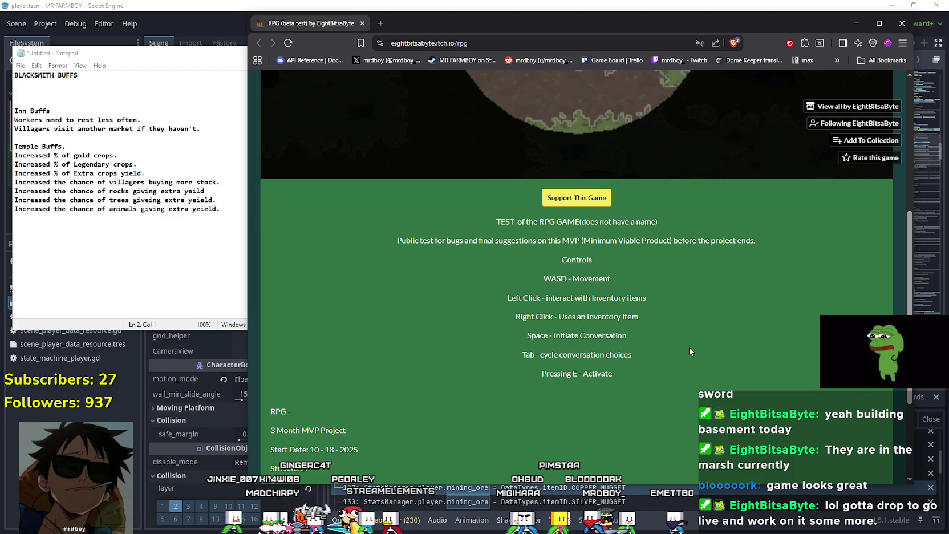
{"action": "scroll", "coordinate": [652, 338], "scroll_direction": "up", "scroll_amount": 3}
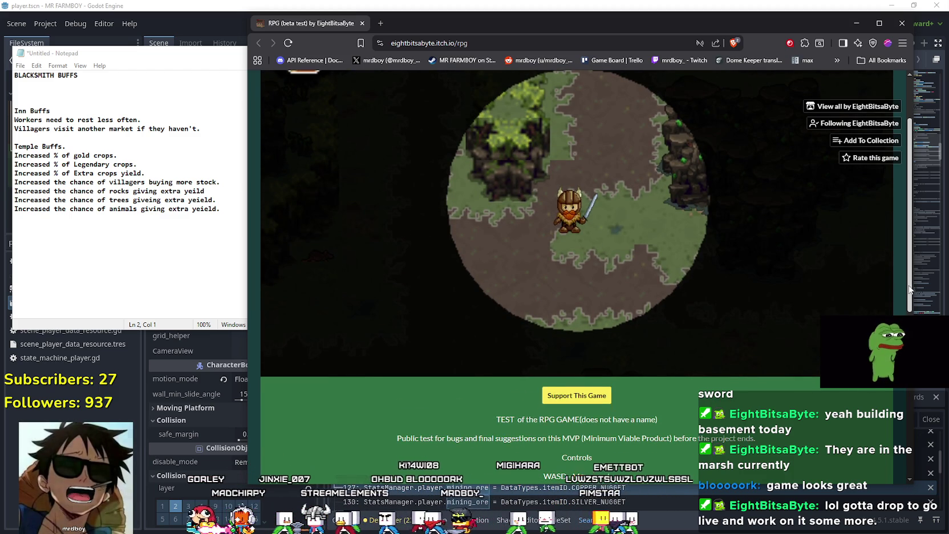
{"action": "scroll", "coordinate": [581, 181], "scroll_direction": "up", "scroll_amount": 2}
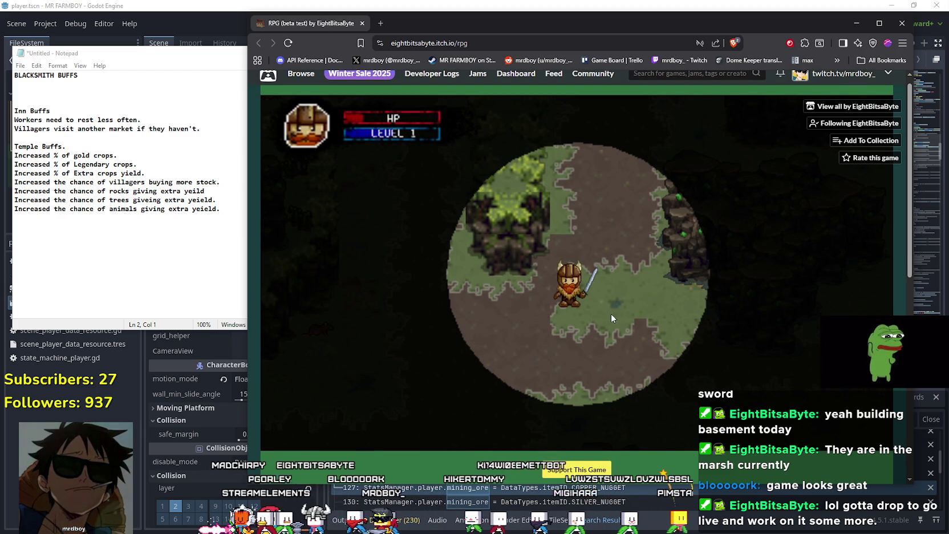
Step: Walk back toward the rat and open the hero's inventory to view its contents
{"action": "key", "text": "a"}
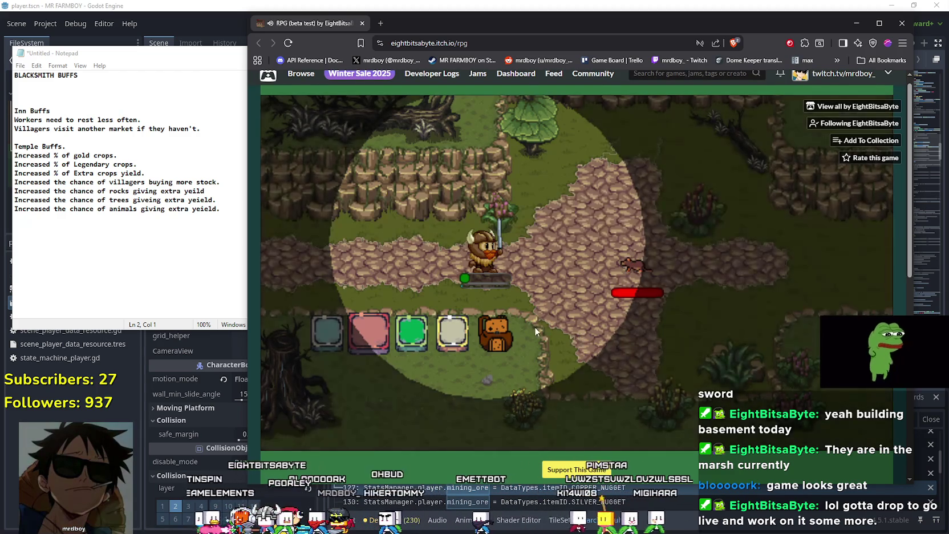
{"action": "left_click", "coordinate": [495, 334]}
{"action": "left_click", "coordinate": [614, 242]}
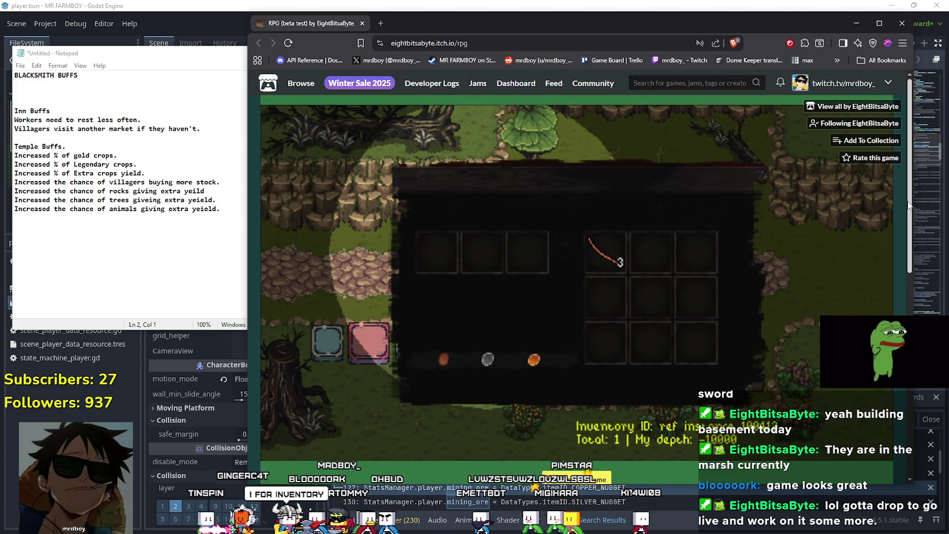
{"action": "scroll", "coordinate": [876, 252], "scroll_direction": "down", "scroll_amount": 2}
Step: Use one rat tail so its stack drops from 3 to 2, then maximize and restore the browser
{"action": "mouse_move", "coordinate": [608, 225]}
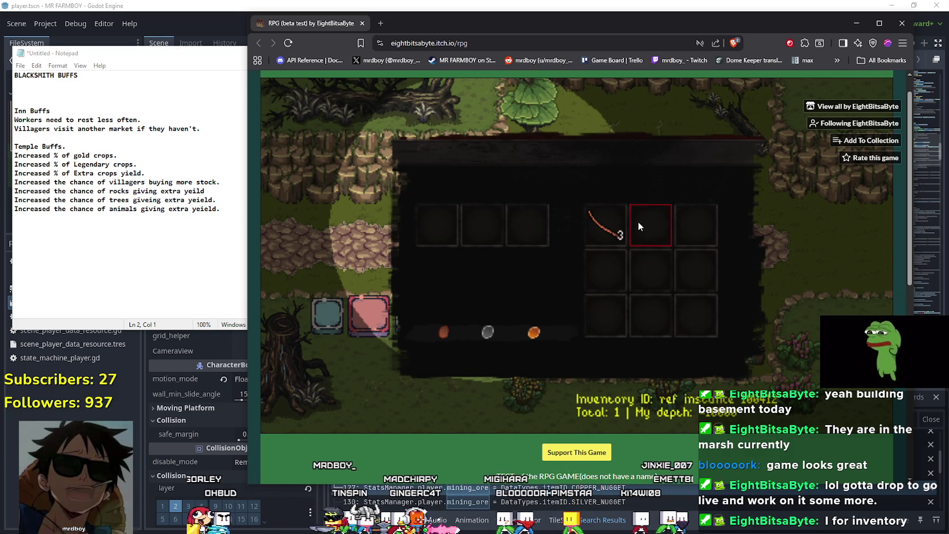
{"action": "left_click", "coordinate": [620, 225]}
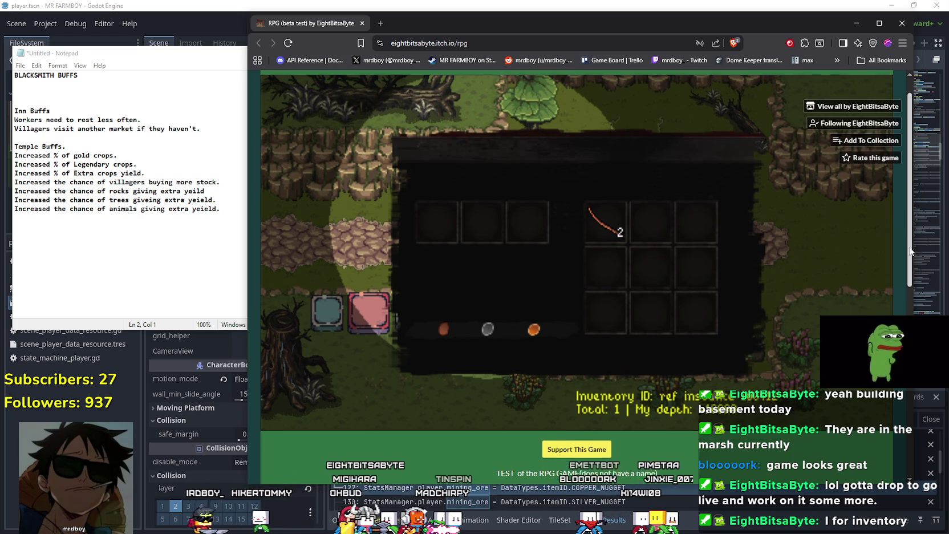
{"action": "scroll", "coordinate": [911, 247], "scroll_direction": "down", "scroll_amount": 5}
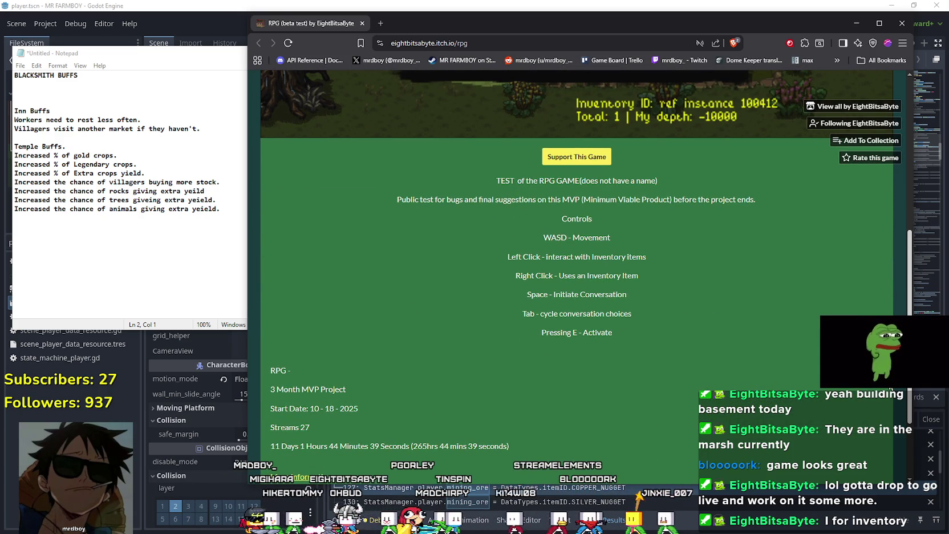
{"action": "scroll", "coordinate": [882, 279], "scroll_direction": "up", "scroll_amount": 5}
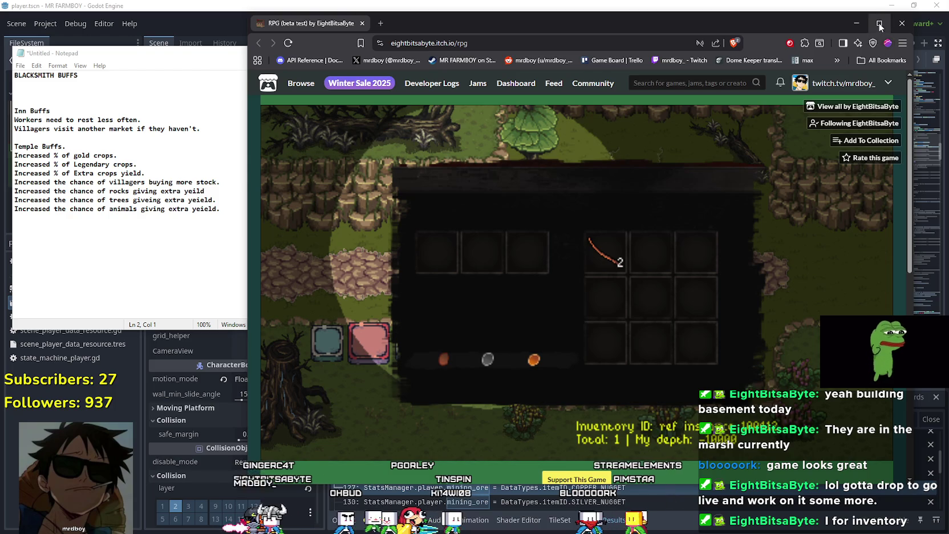
{"action": "left_click", "coordinate": [880, 26]}
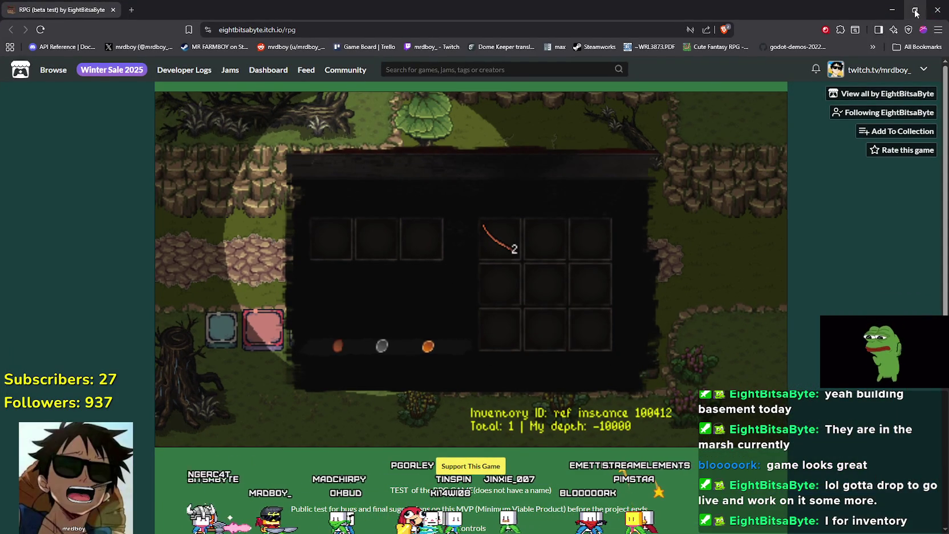
{"action": "left_click", "coordinate": [914, 10]}
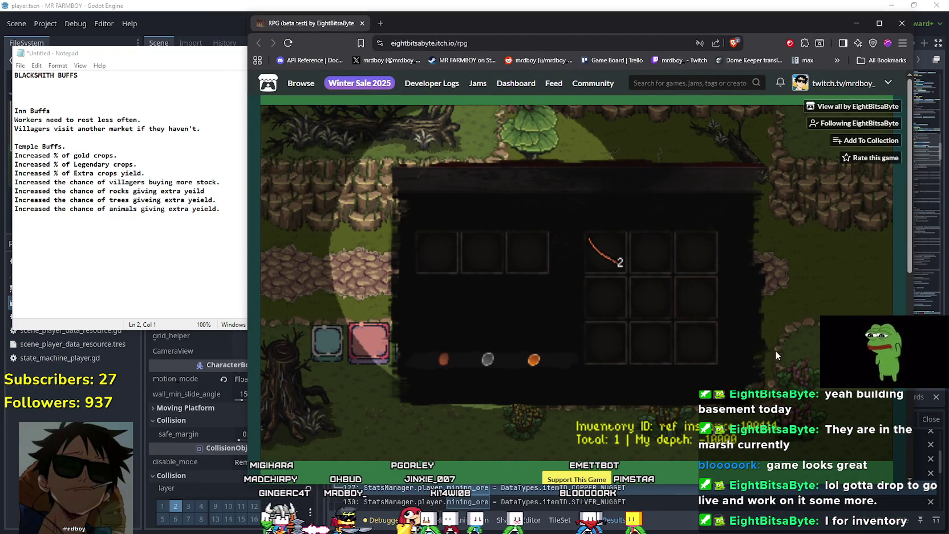
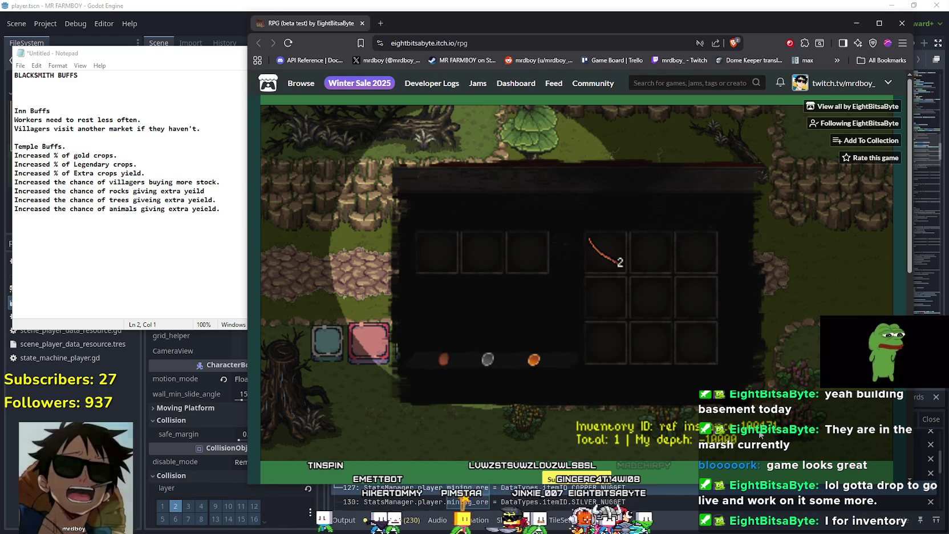
Step: Look over the two copper items in the inventory, use the pink hotbar item and attack the rat
{"action": "key", "text": "e"}
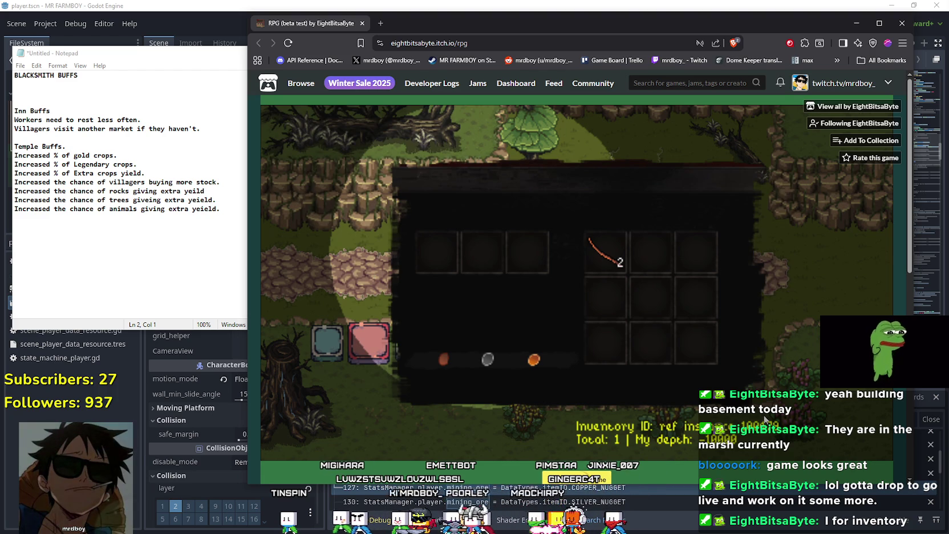
{"action": "key", "text": "Escape"}
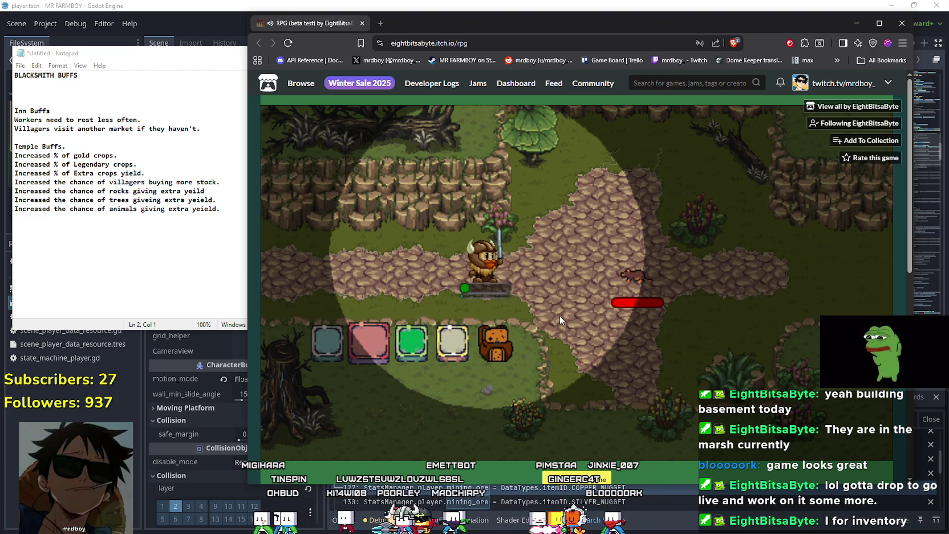
{"action": "left_click", "coordinate": [379, 339]}
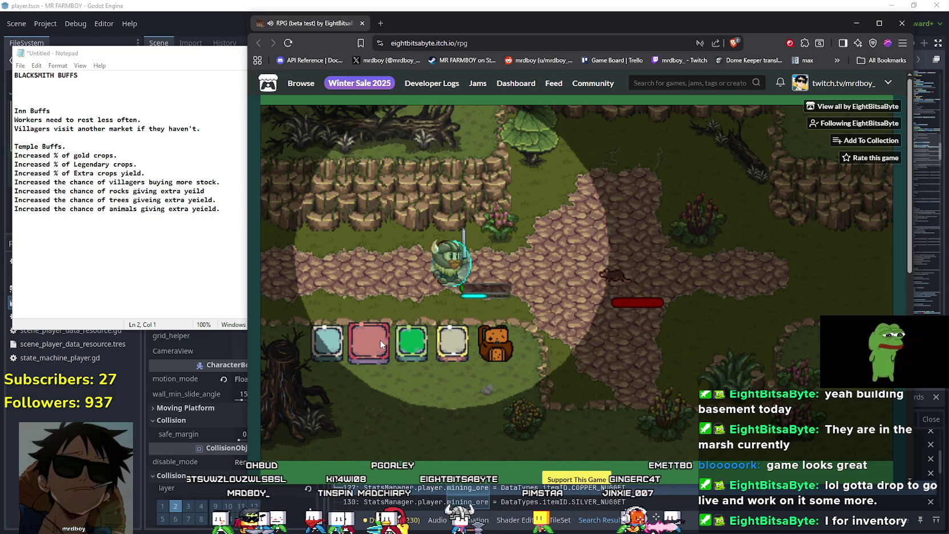
{"action": "key", "text": "d"}
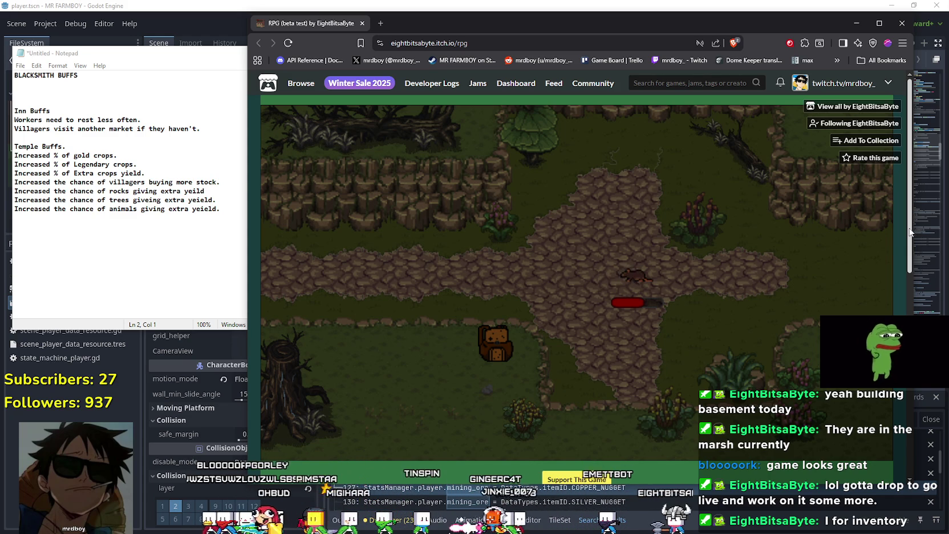
Step: Read the controls on the page and inspect the Rat Tail in the inventory
{"action": "mouse_move", "coordinate": [909, 231]}
{"action": "left_mouse_down"}
{"action": "mouse_move", "coordinate": [909, 241]}
{"action": "mouse_move", "coordinate": [910, 221]}
{"action": "mouse_move", "coordinate": [909, 356]}
{"action": "mouse_move", "coordinate": [897, 412]}
{"action": "mouse_move", "coordinate": [907, 463]}
{"action": "left_mouse_up"}
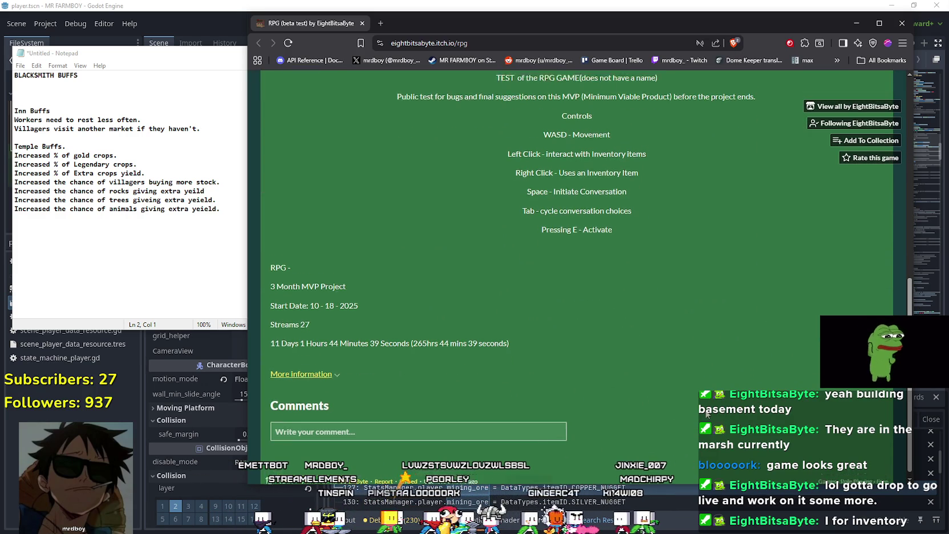
{"action": "scroll", "coordinate": [564, 396], "scroll_direction": "up", "scroll_amount": 10}
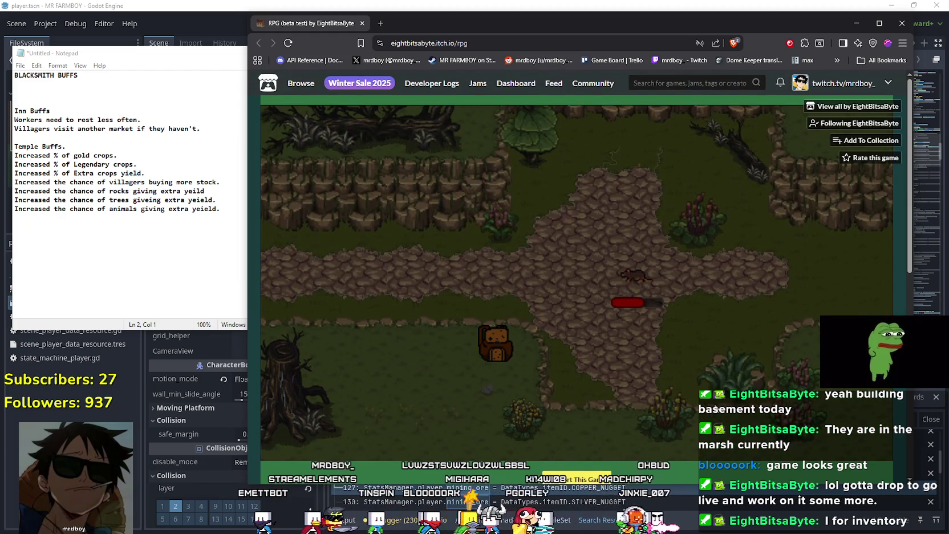
{"action": "scroll", "coordinate": [715, 407], "scroll_direction": "down", "scroll_amount": 10}
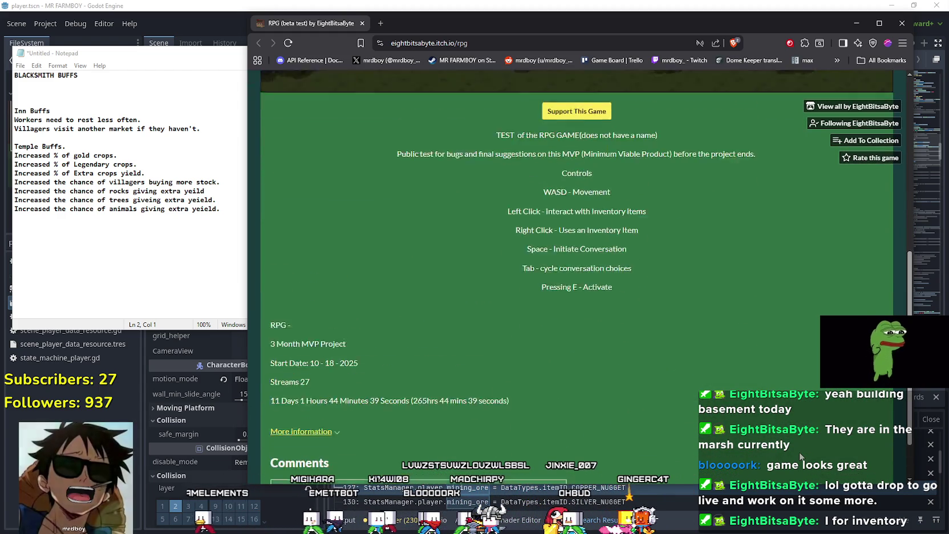
{"action": "scroll", "coordinate": [801, 456], "scroll_direction": "up", "scroll_amount": 10}
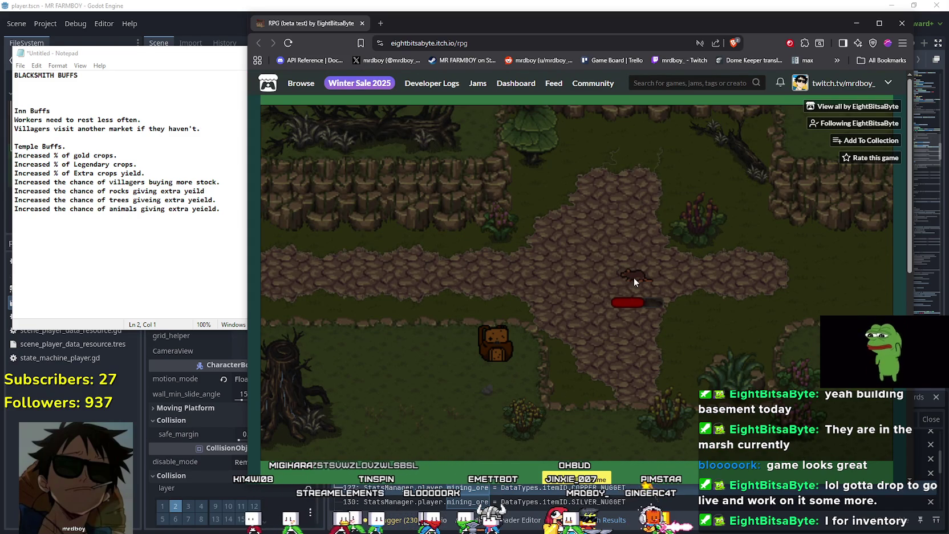
{"action": "key", "text": "i"}
{"action": "mouse_move", "coordinate": [606, 261]}
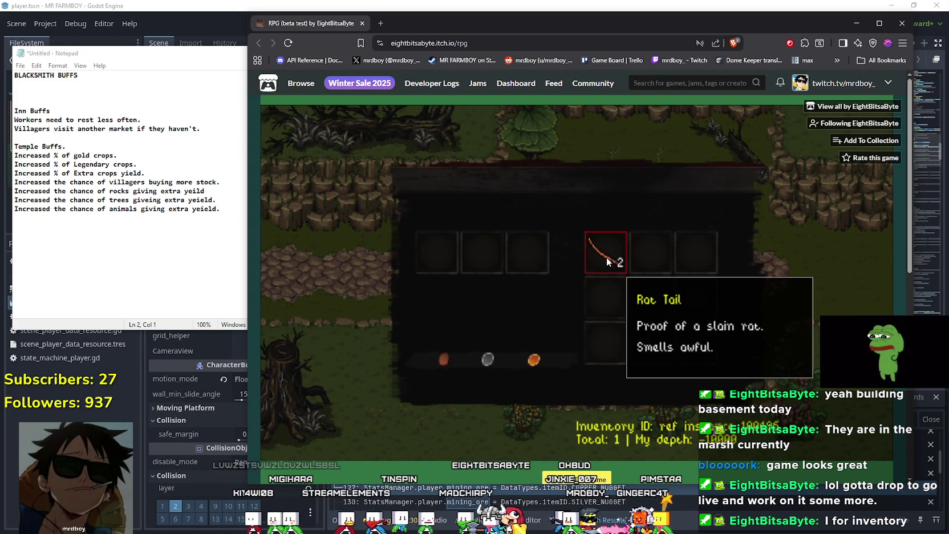
Step: Close the inventory and reload the game page to its Run game screen
{"action": "key", "text": "i"}
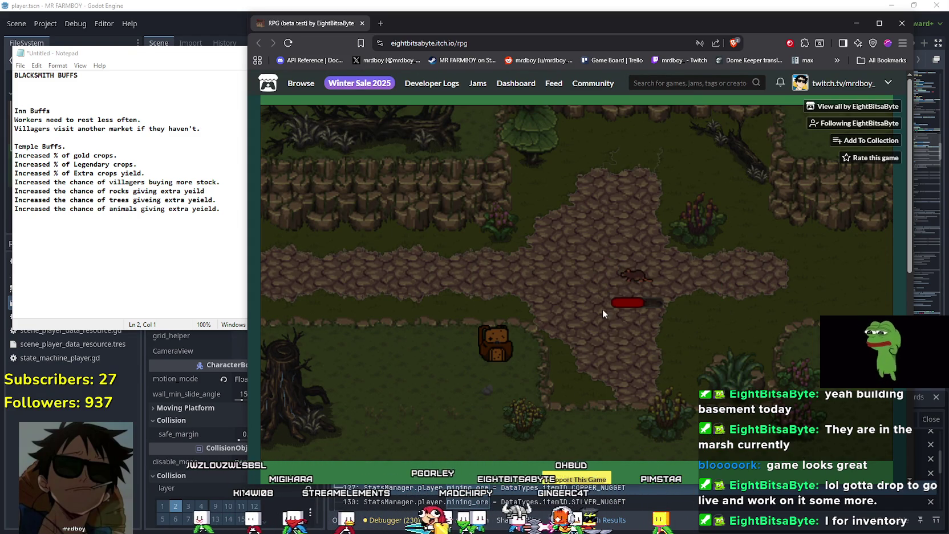
{"action": "key", "text": "i"}
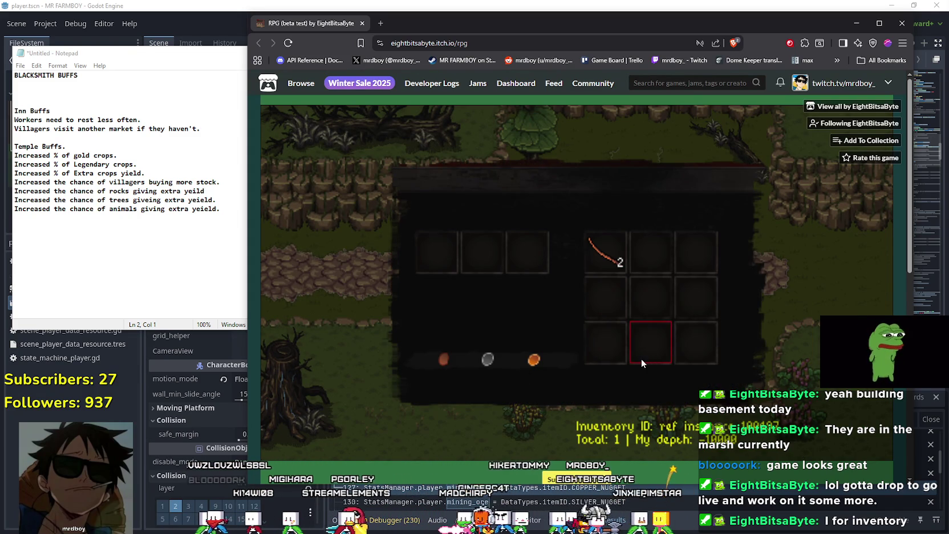
{"action": "key", "text": "i"}
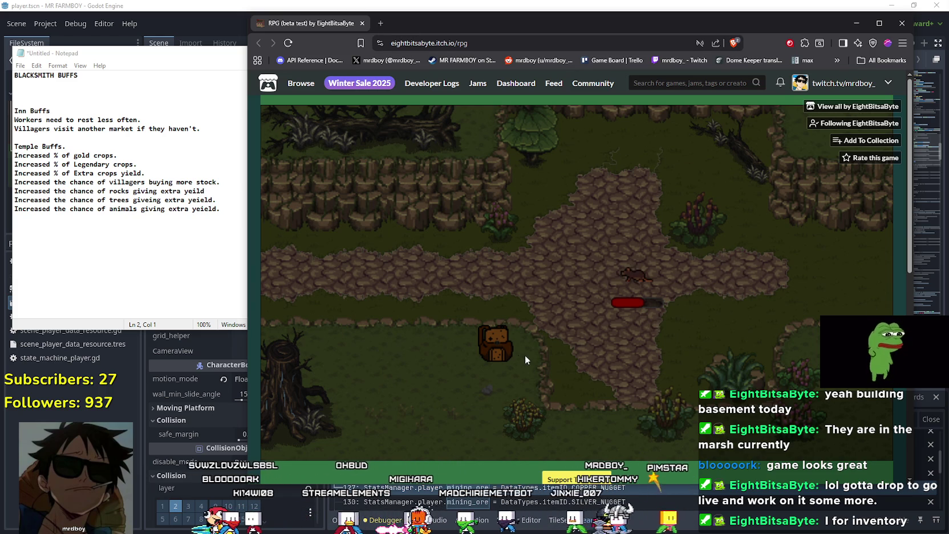
{"action": "left_click", "coordinate": [286, 44]}
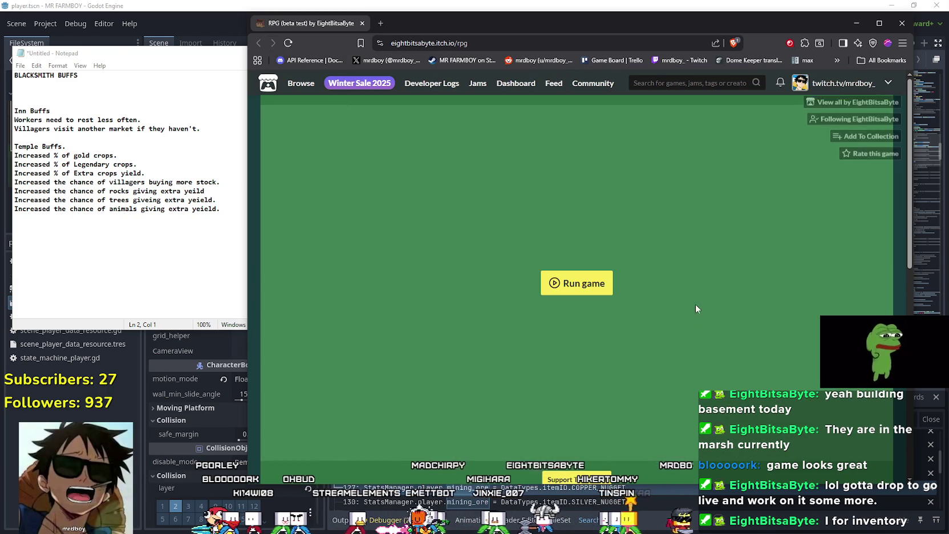
Step: Run the game again, speak with Brewer the Bar Keep, and pick Leave from his choices
{"action": "left_click", "coordinate": [576, 282]}
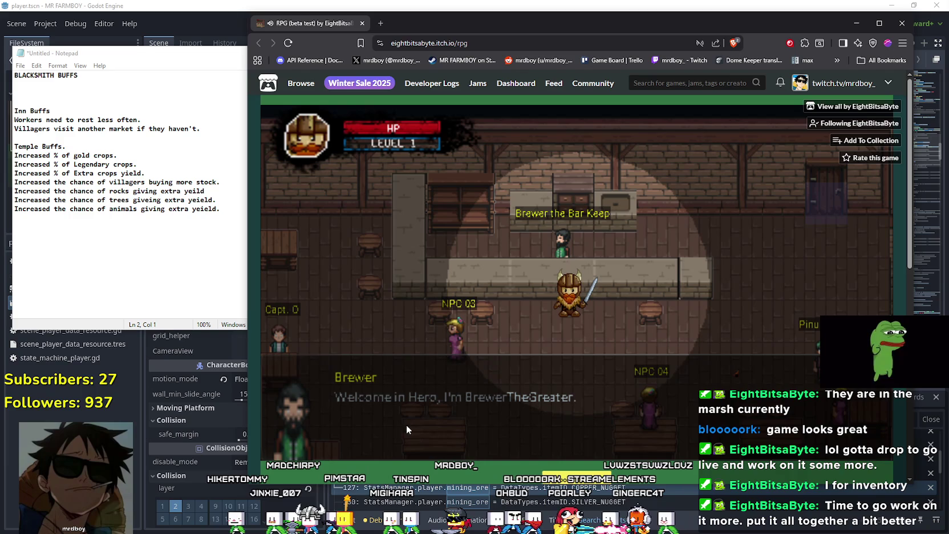
{"action": "key", "text": "space"}
{"action": "key", "text": "space"}
{"action": "key", "text": "space"}
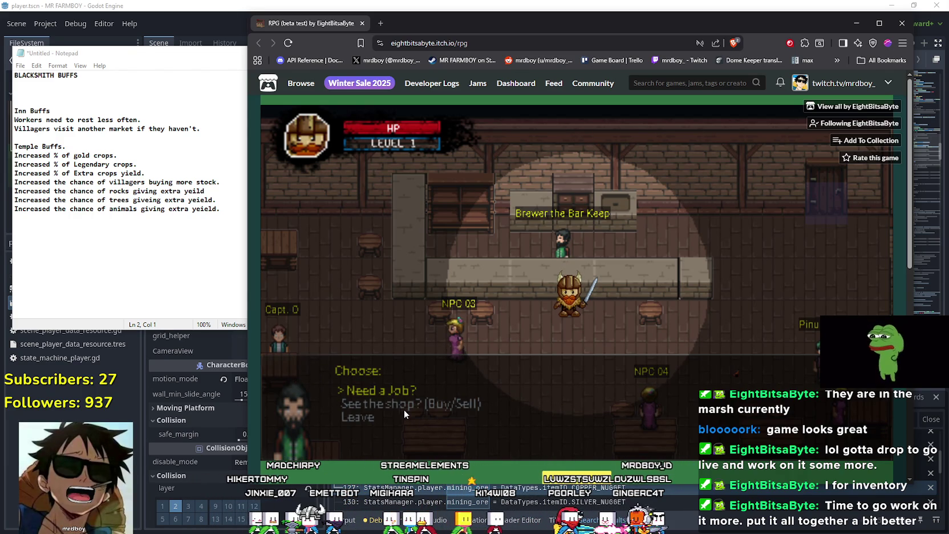
{"action": "key", "text": "Down"}
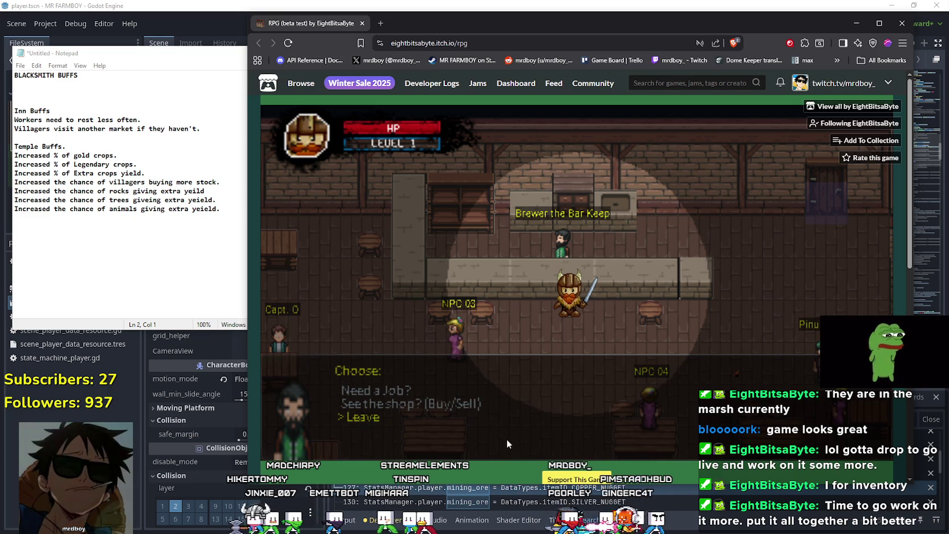
{"action": "key", "text": "Down"}
{"action": "key", "text": "Return"}
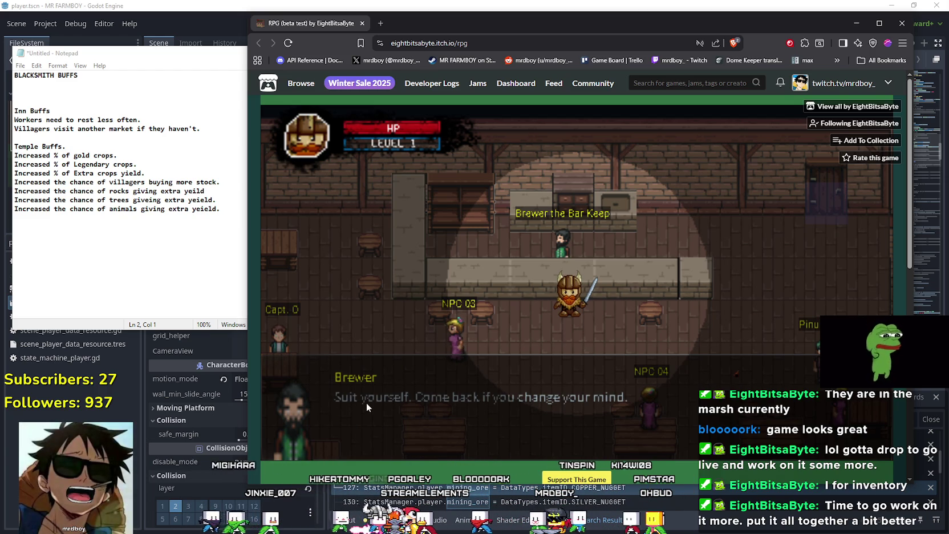
Step: Close Brewer's dialogue and walk the knight out through the tavern door
{"action": "key", "text": "s"}
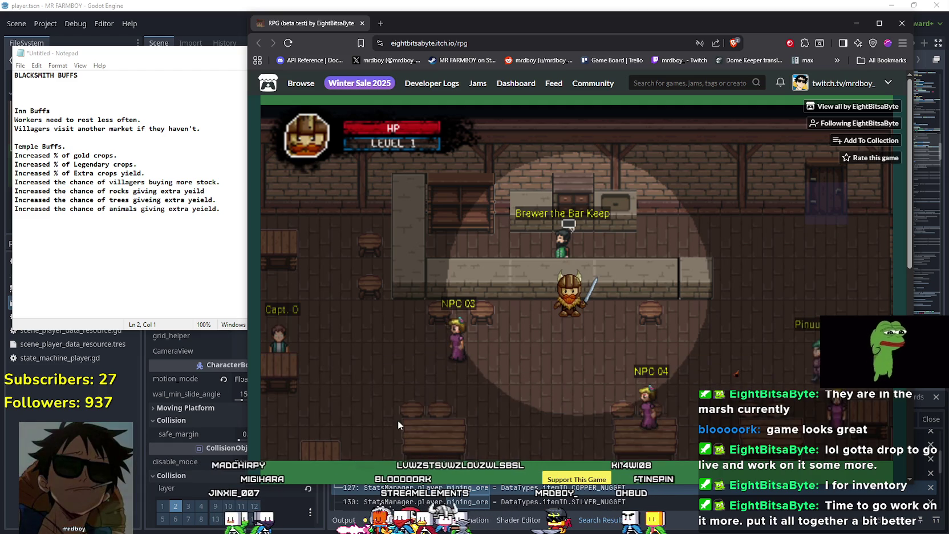
{"action": "key", "text": "d"}
{"action": "key", "text": "d"}
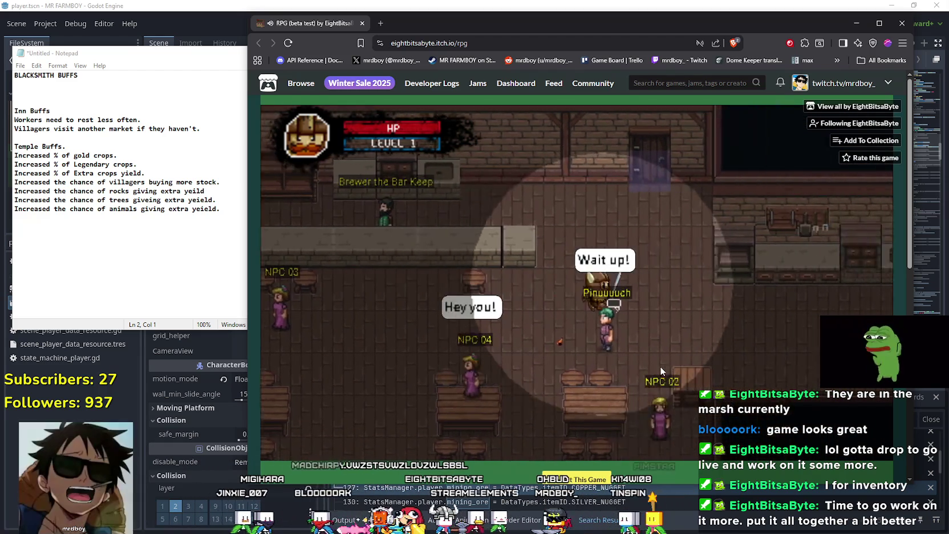
{"action": "key", "text": "w"}
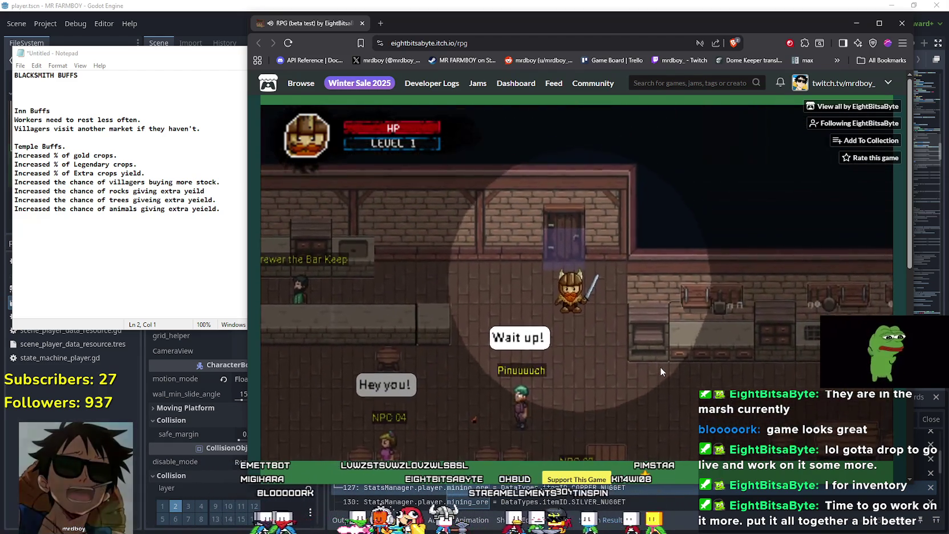
{"action": "key", "text": "s"}
{"action": "key", "text": "a"}
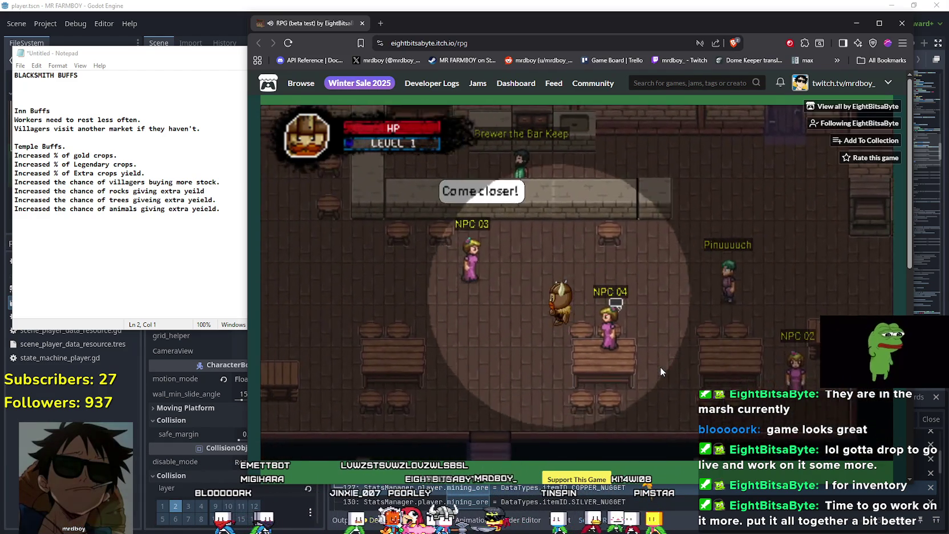
{"action": "key", "text": "s"}
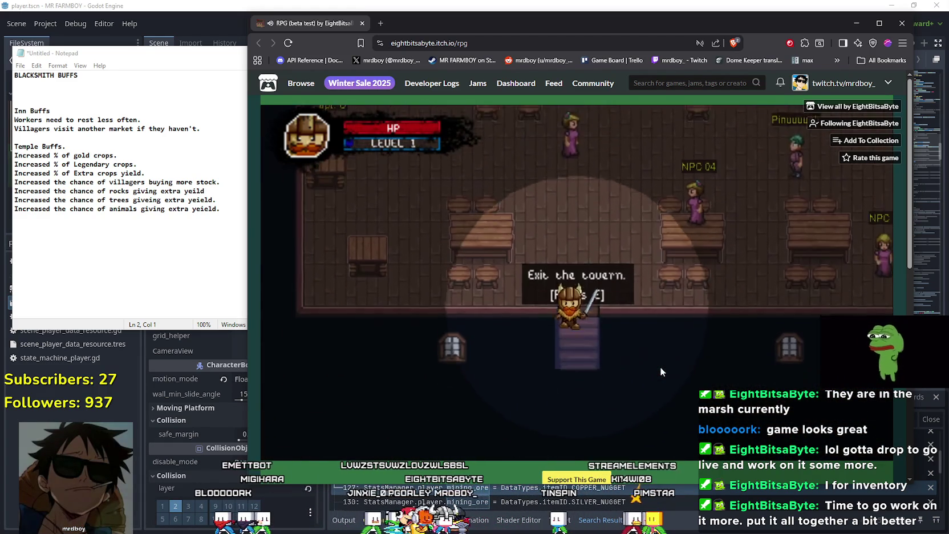
{"action": "key", "text": "e"}
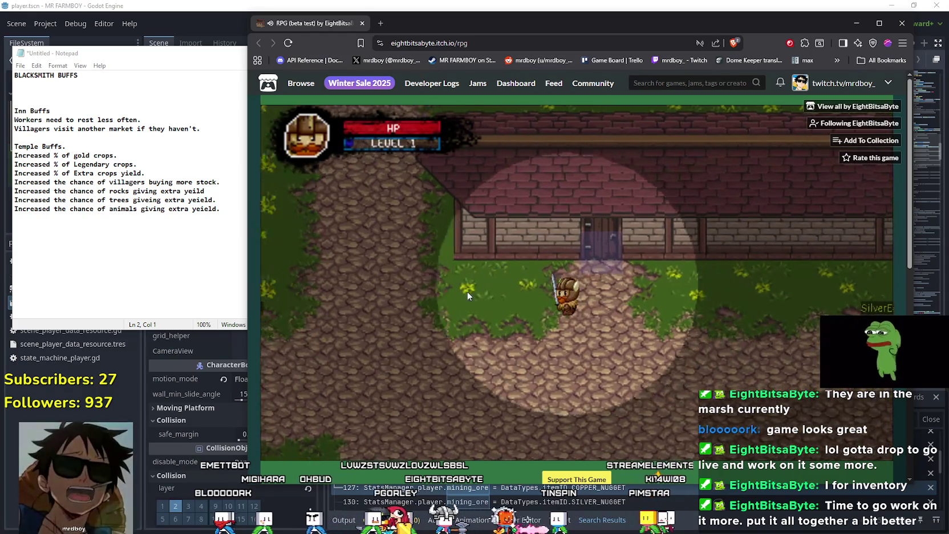
Step: Walk the knight up the cobblestone path and across the village
{"action": "key", "text": "a"}
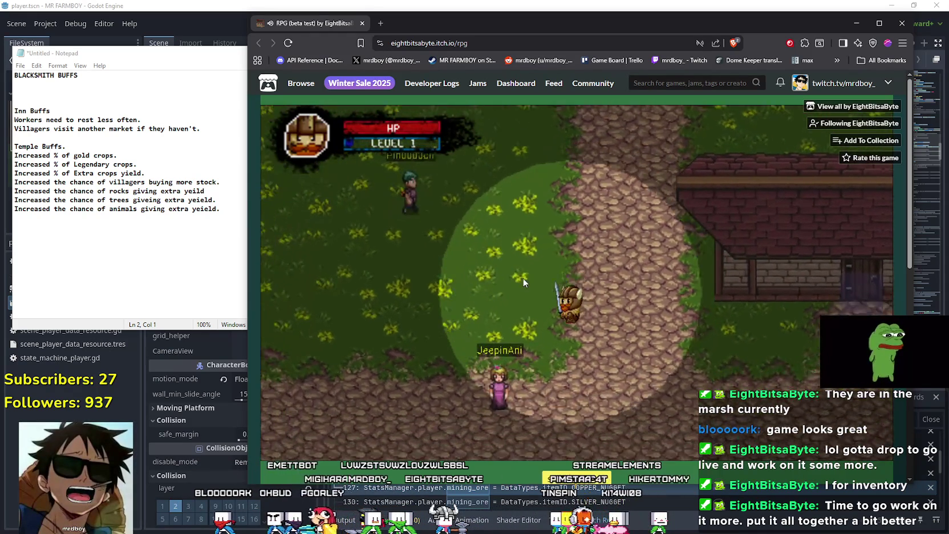
{"action": "key", "text": "s"}
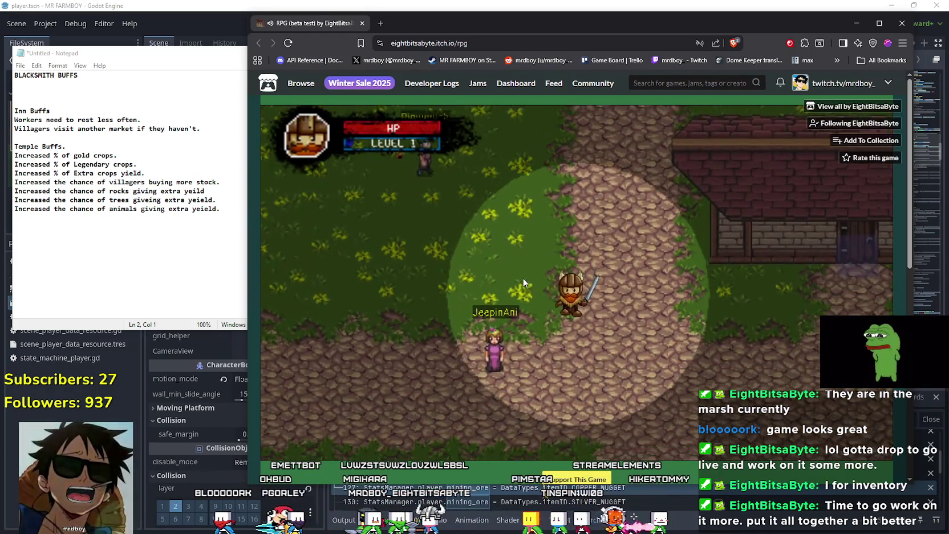
{"action": "key", "text": "w"}
{"action": "key", "text": "d"}
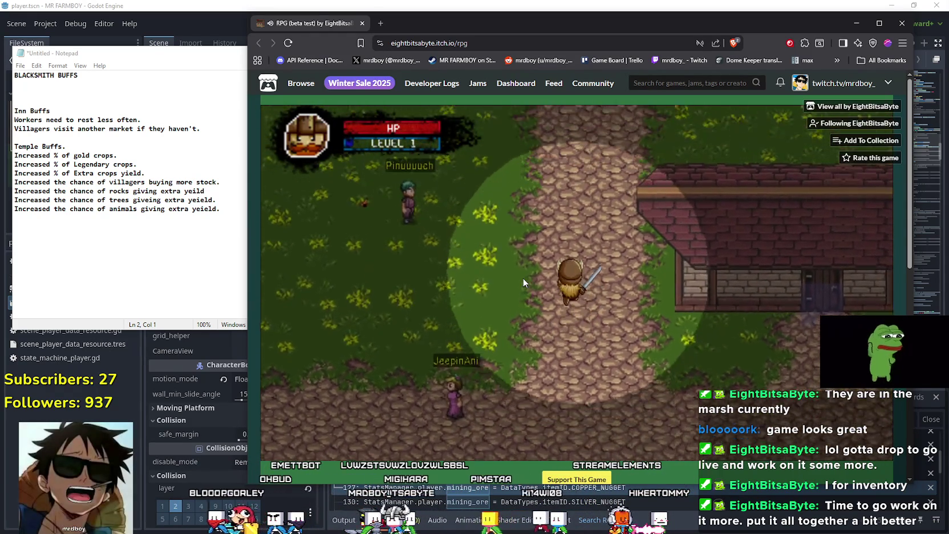
{"action": "key", "text": "w"}
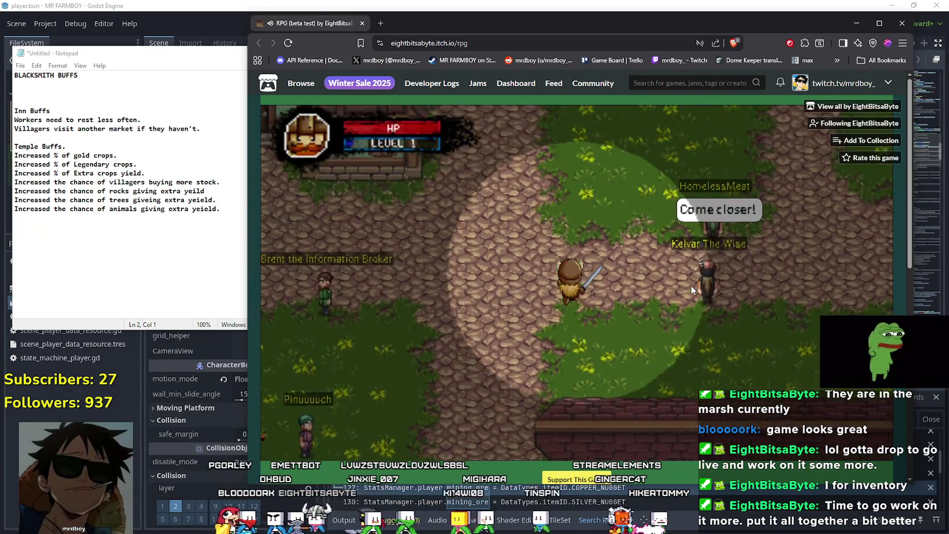
{"action": "key", "text": "s"}
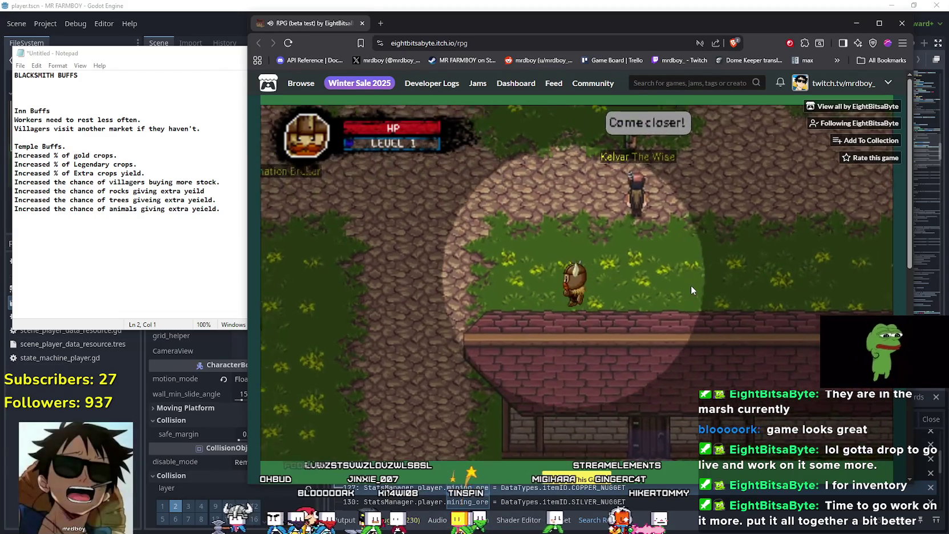
{"action": "key", "text": "a"}
{"action": "key", "text": "w"}
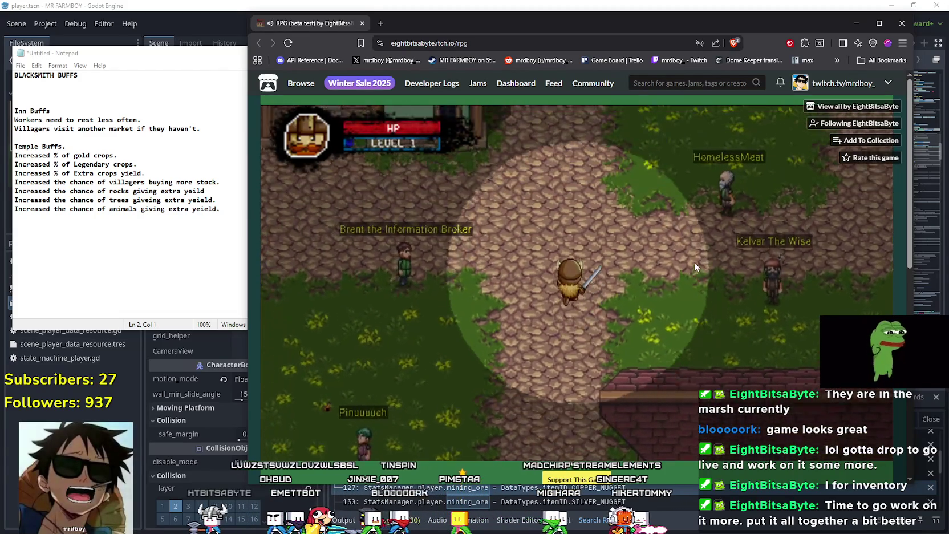
{"action": "key", "text": "w"}
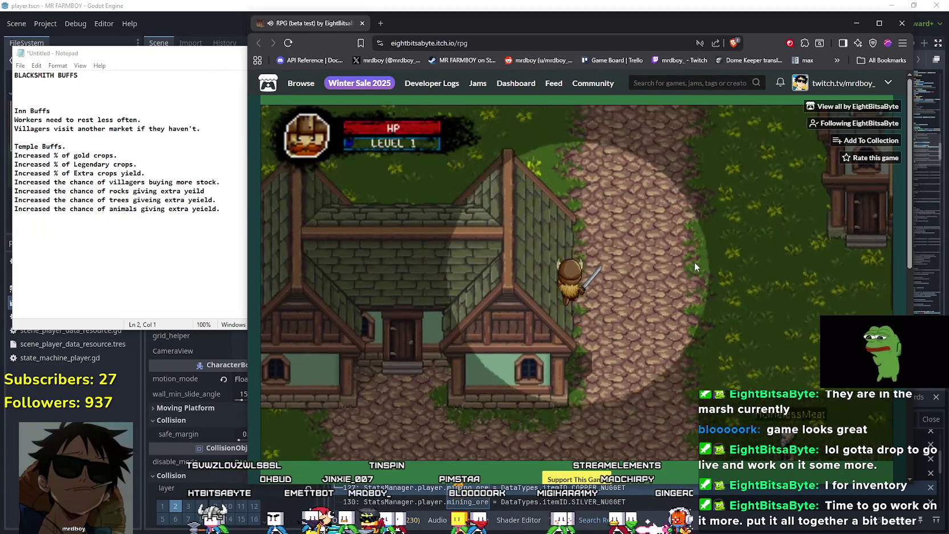
{"action": "key", "text": "w"}
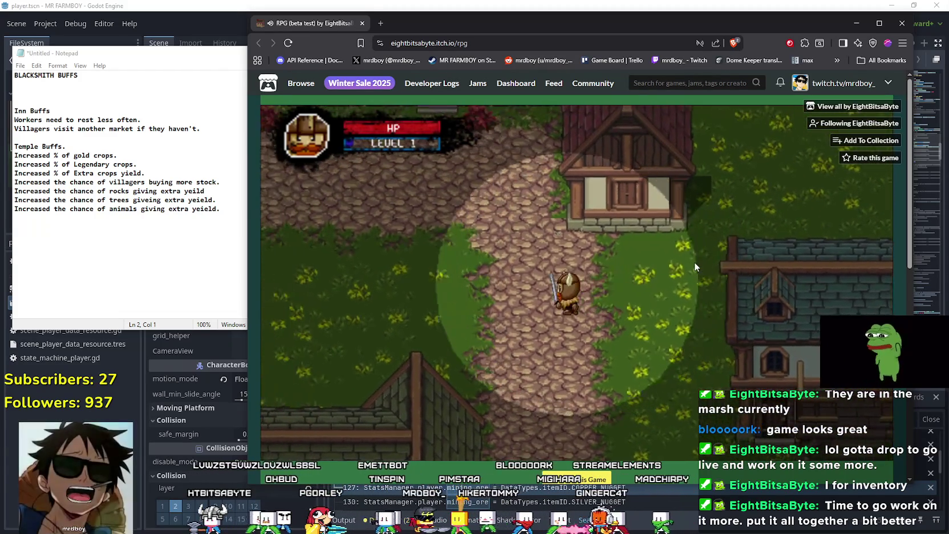
{"action": "key", "text": "w"}
{"action": "key", "text": "a"}
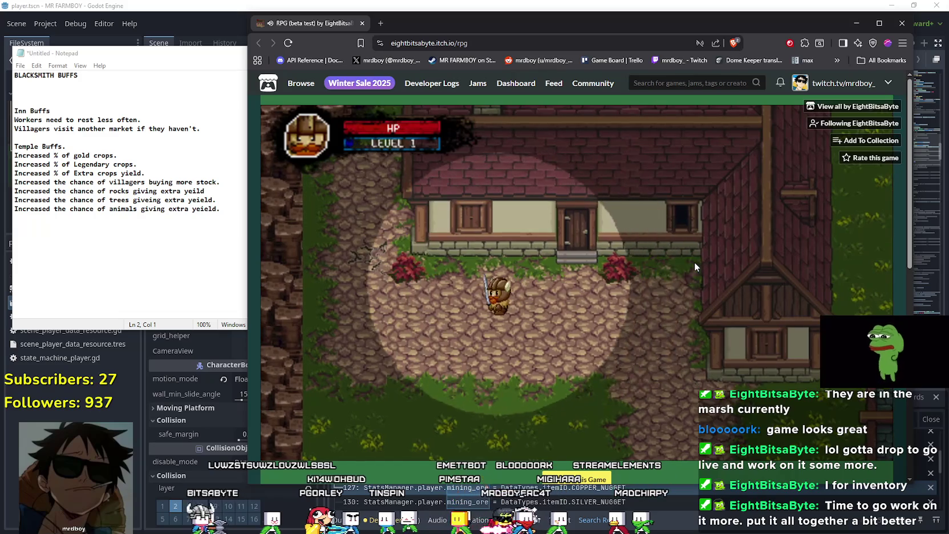
{"action": "key", "text": "d"}
{"action": "key", "text": "s"}
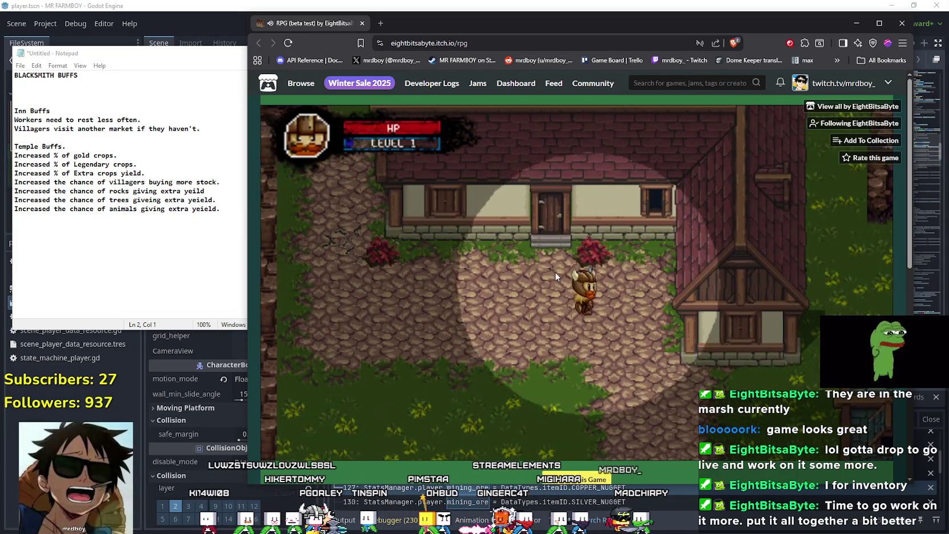
{"action": "key", "text": "d"}
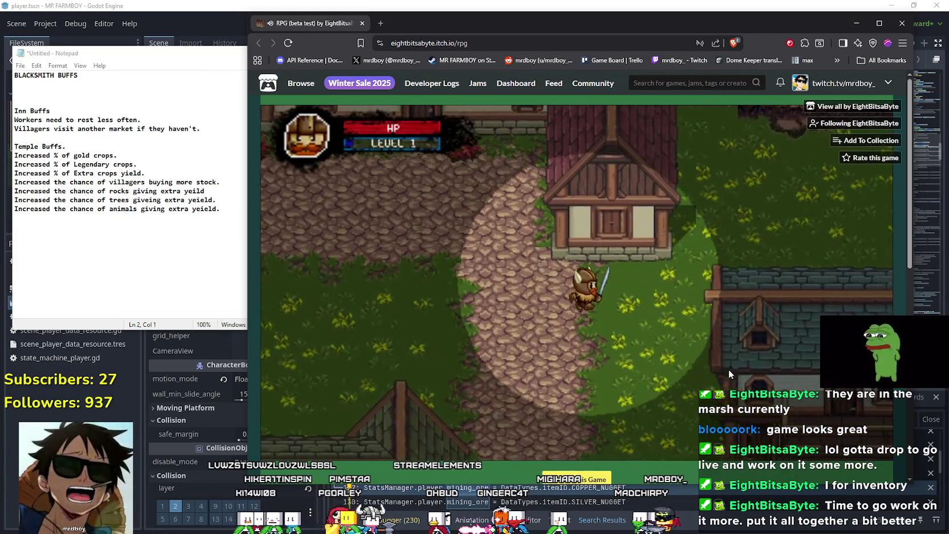
Step: Walk past the teal-roofed house and sheep pen up into the skeleton's clearing
{"action": "key", "text": "s"}
{"action": "key", "text": "d"}
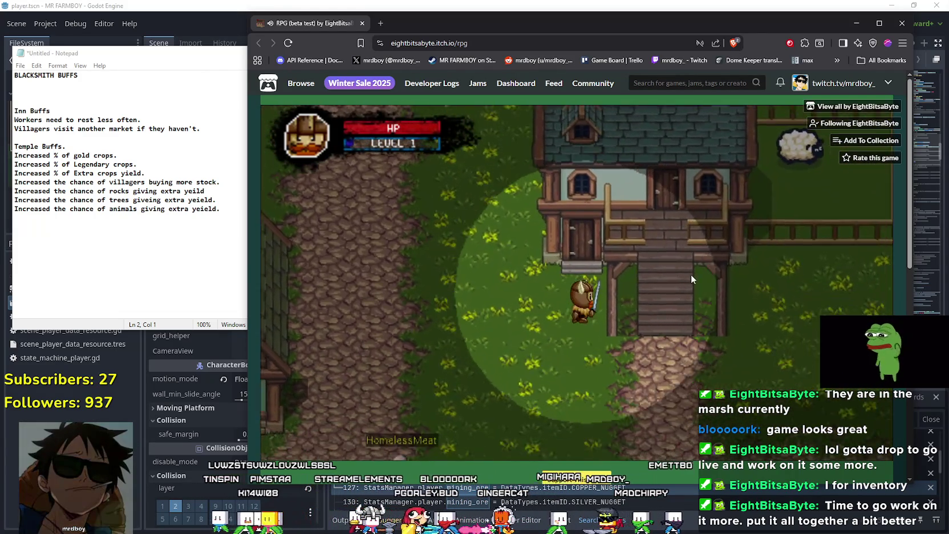
{"action": "key", "text": "d"}
{"action": "key", "text": "w"}
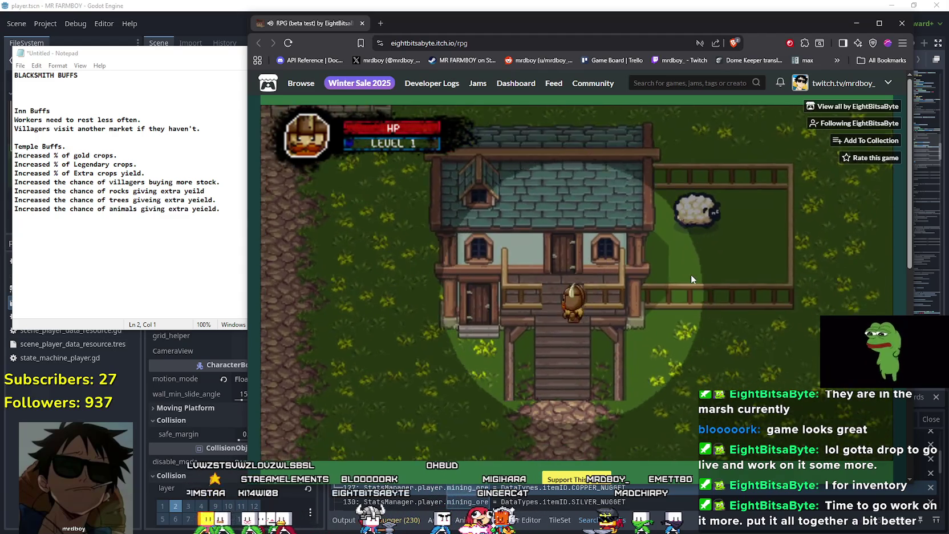
{"action": "key", "text": "s"}
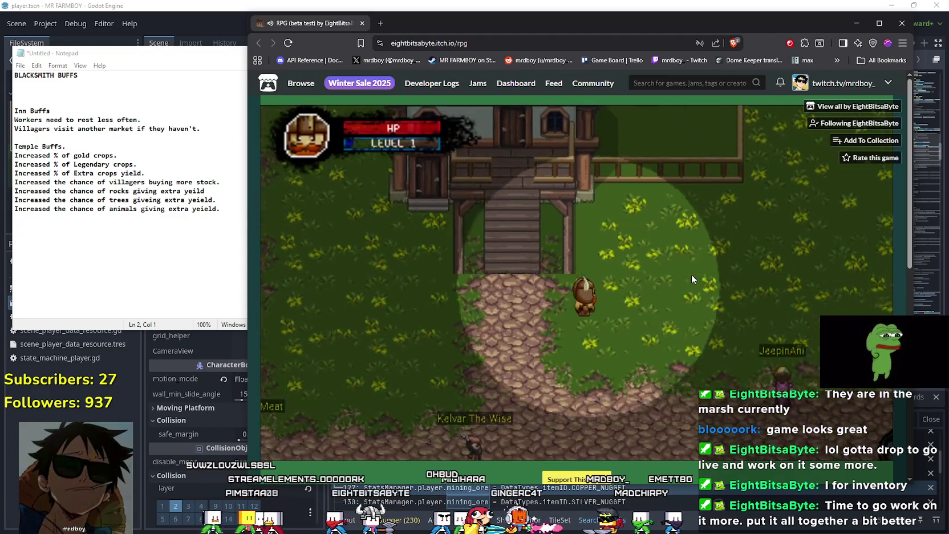
{"action": "key", "text": "d"}
{"action": "key", "text": "w"}
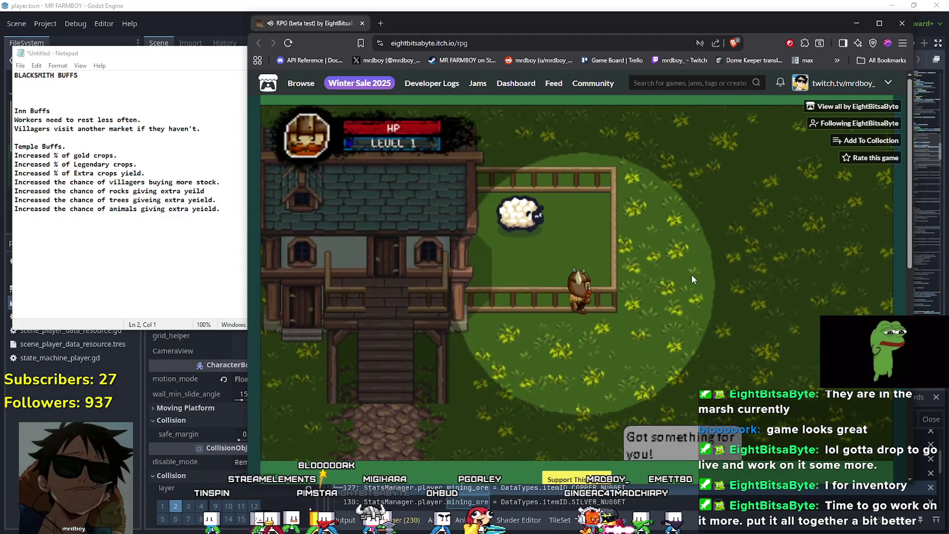
{"action": "key", "text": "d"}
{"action": "key", "text": "s"}
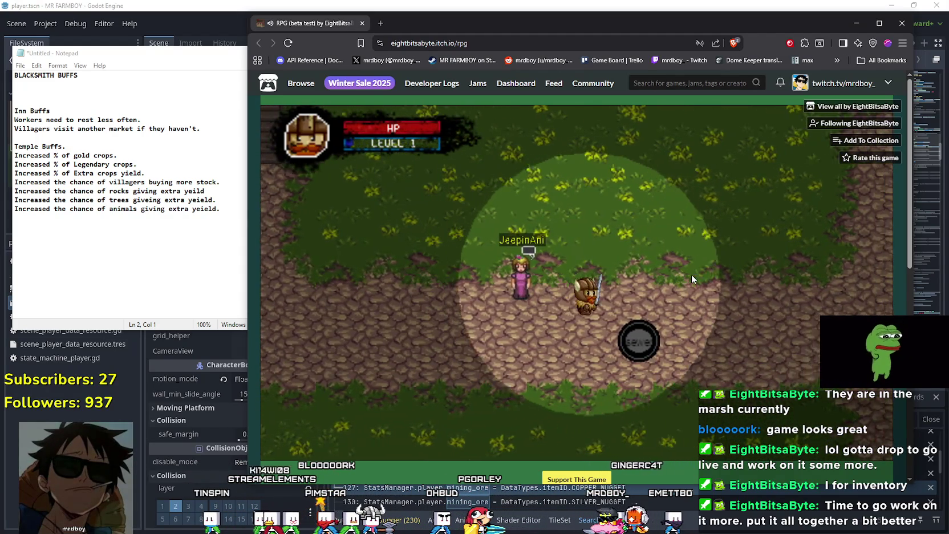
{"action": "key", "text": "d"}
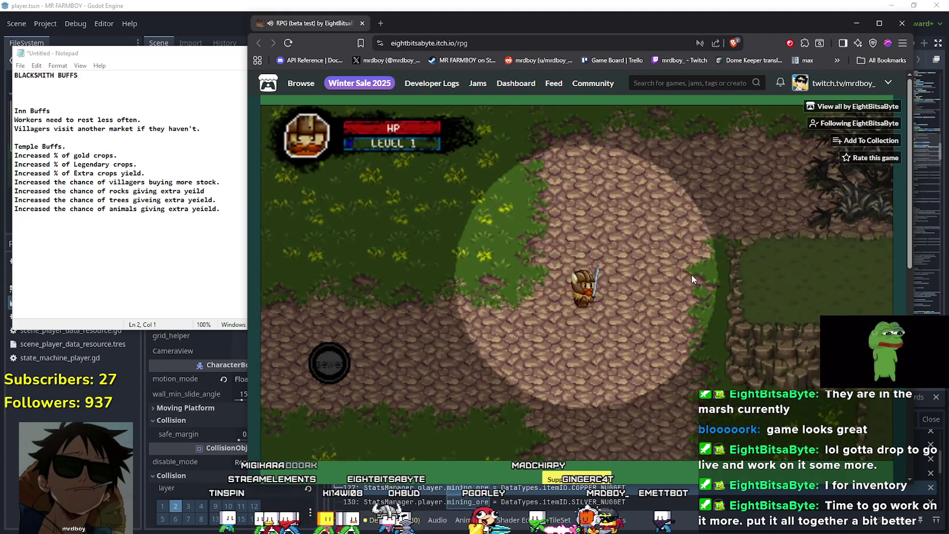
{"action": "key", "text": "w"}
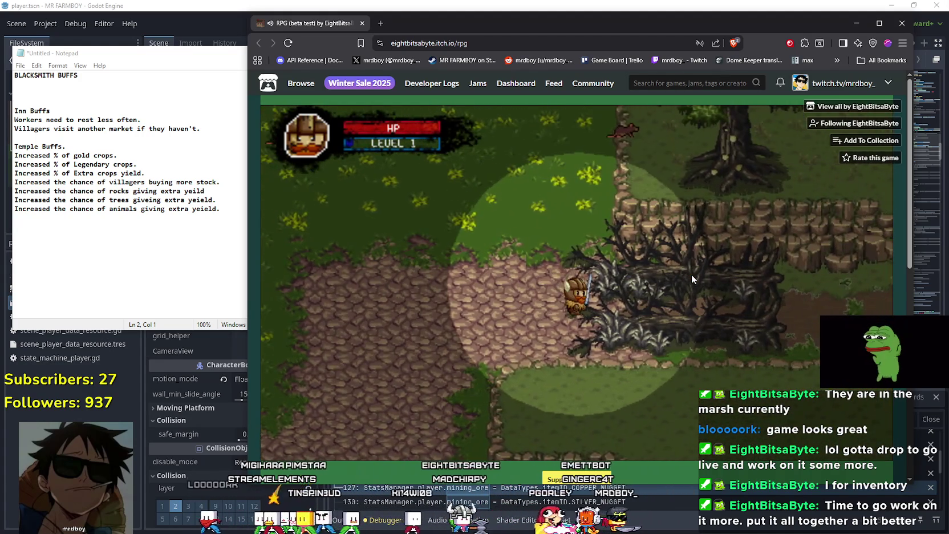
{"action": "key", "text": "w"}
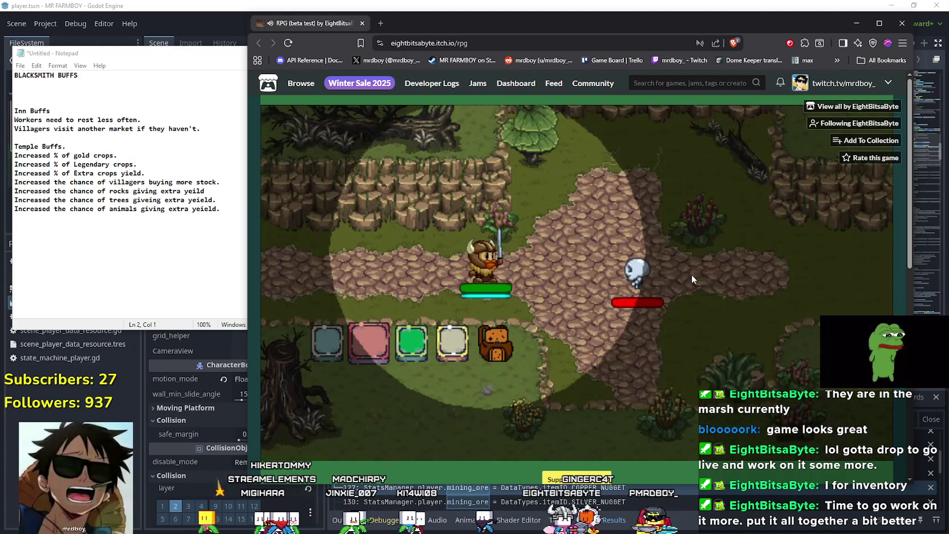
Step: Slash the skeleton four times until its health bar is nearly empty
{"action": "left_click", "coordinate": [606, 296]}
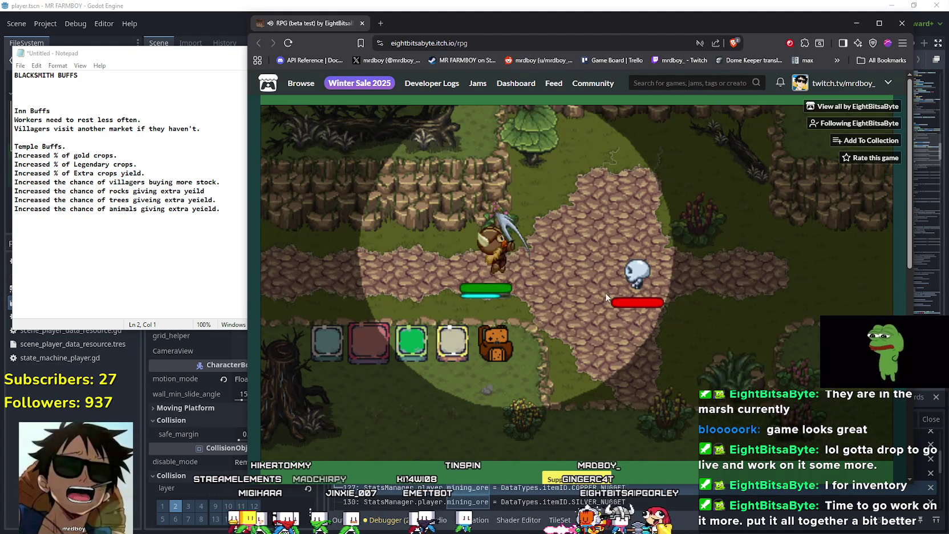
{"action": "left_click", "coordinate": [631, 279]}
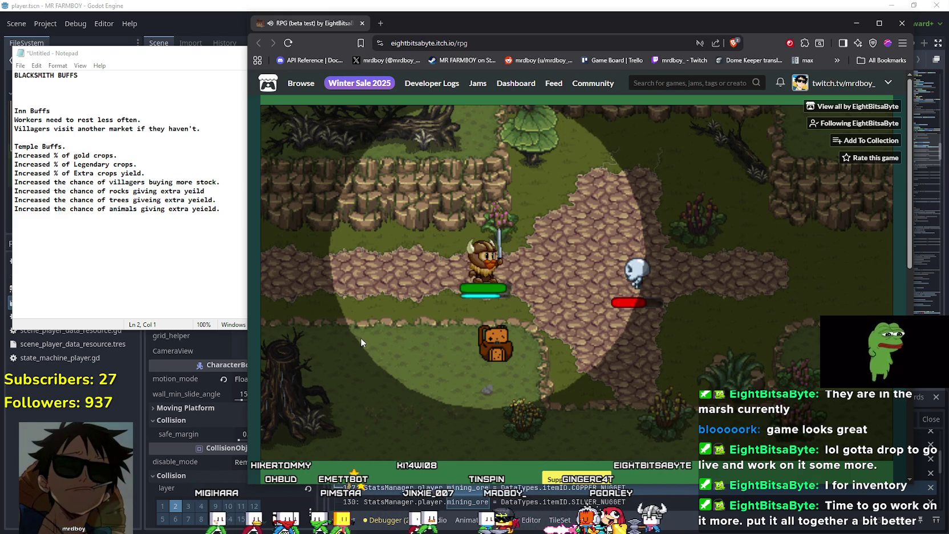
{"action": "left_click", "coordinate": [742, 285]}
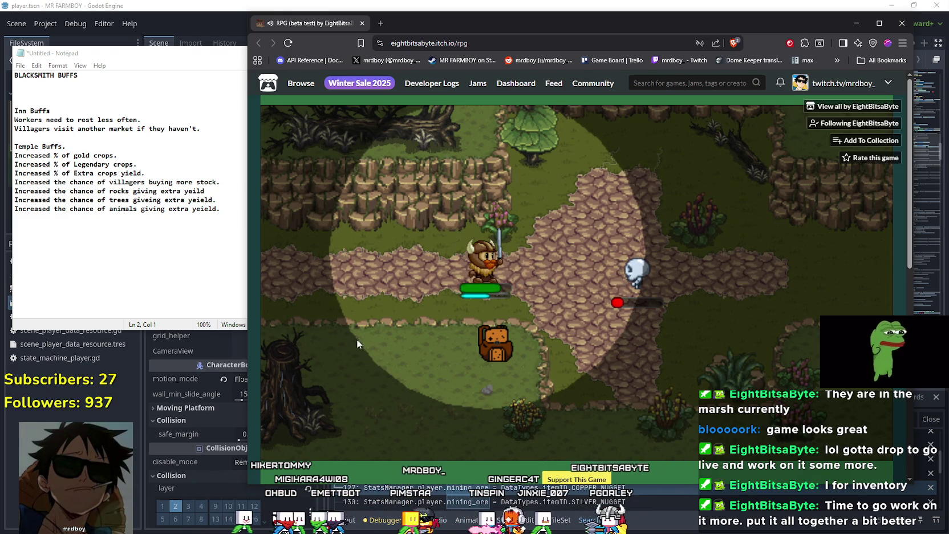
{"action": "left_click", "coordinate": [725, 288]}
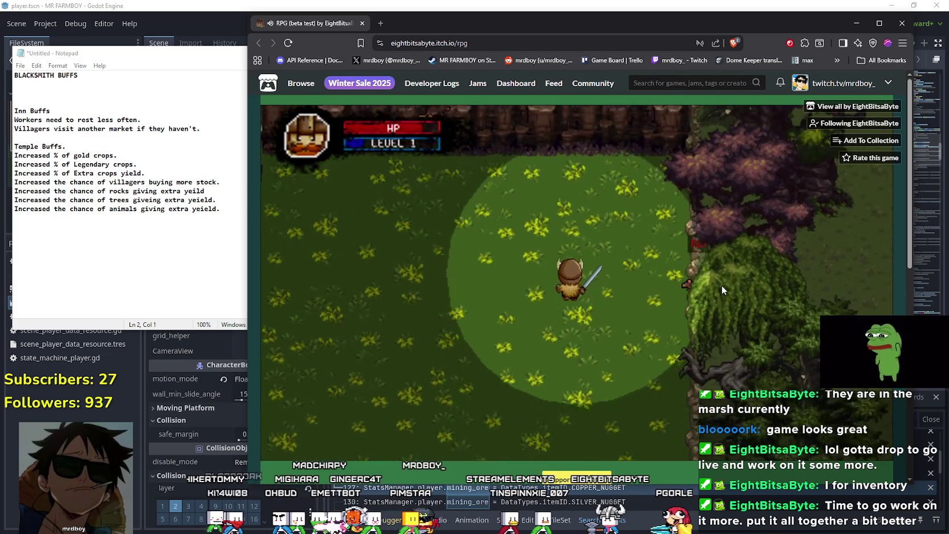
Step: Walk the knight back through town past the sheep pen and enter the tavern
{"action": "key", "text": "a"}
{"action": "key", "text": "s"}
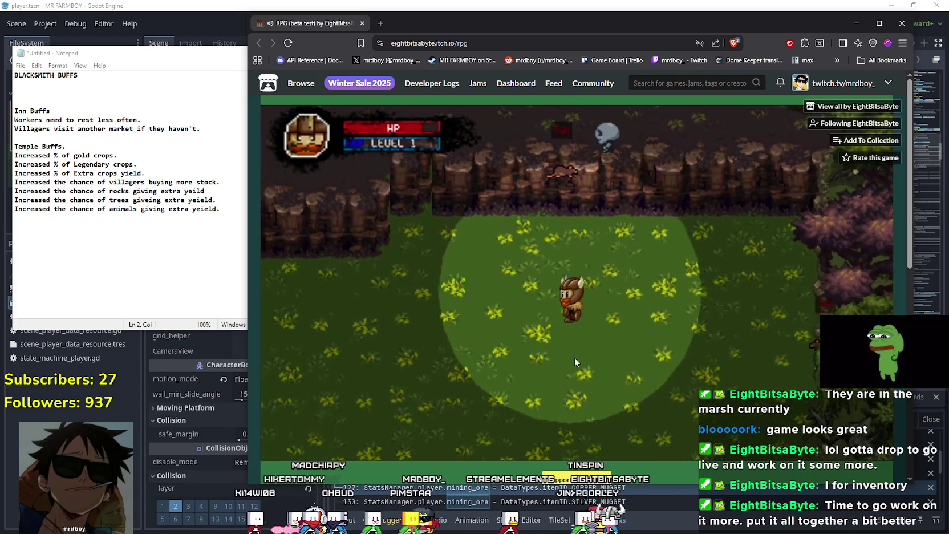
{"action": "key", "text": "w"}
{"action": "key", "text": "a"}
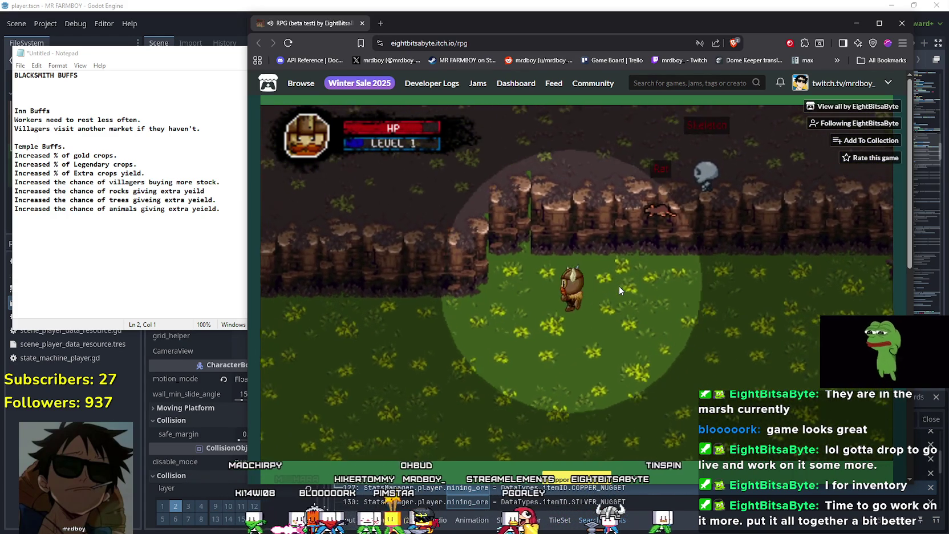
{"action": "key", "text": "s"}
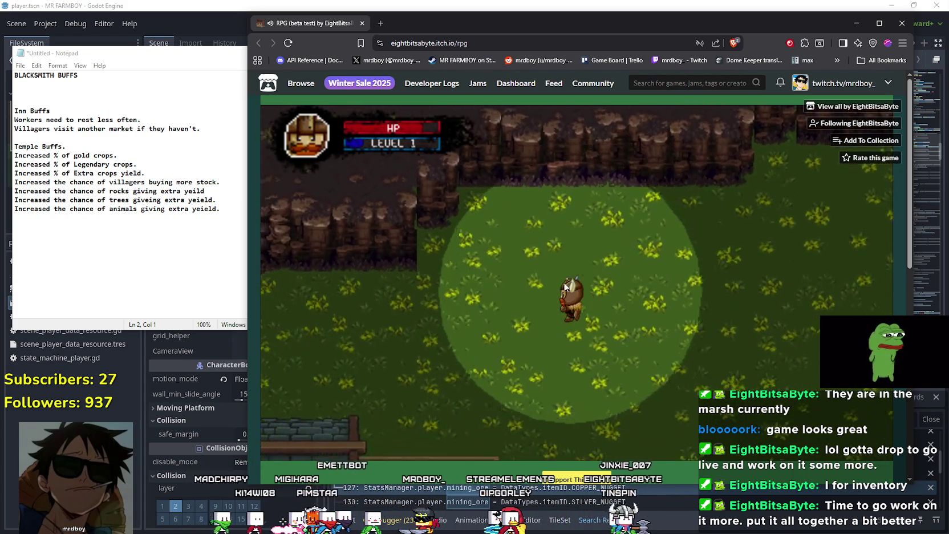
{"action": "key", "text": "s"}
{"action": "key", "text": "a"}
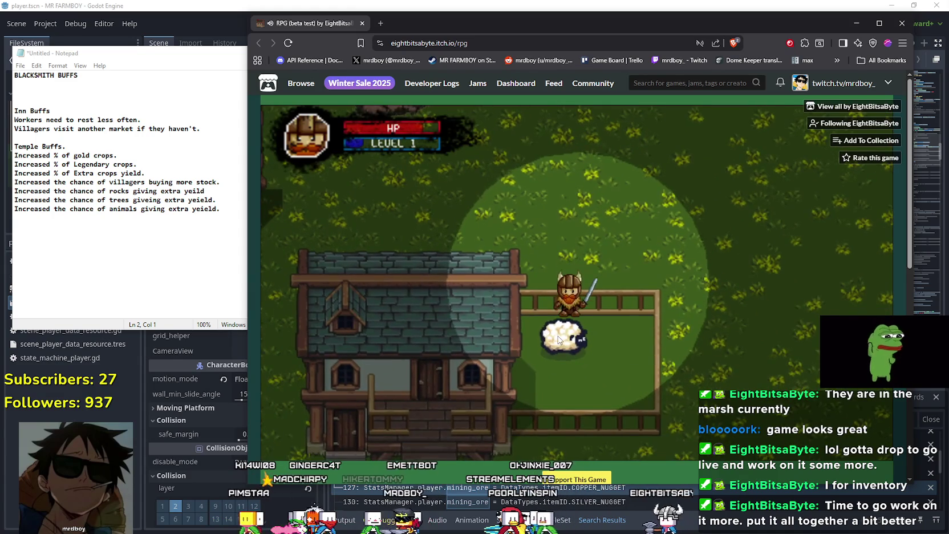
{"action": "key", "text": "a"}
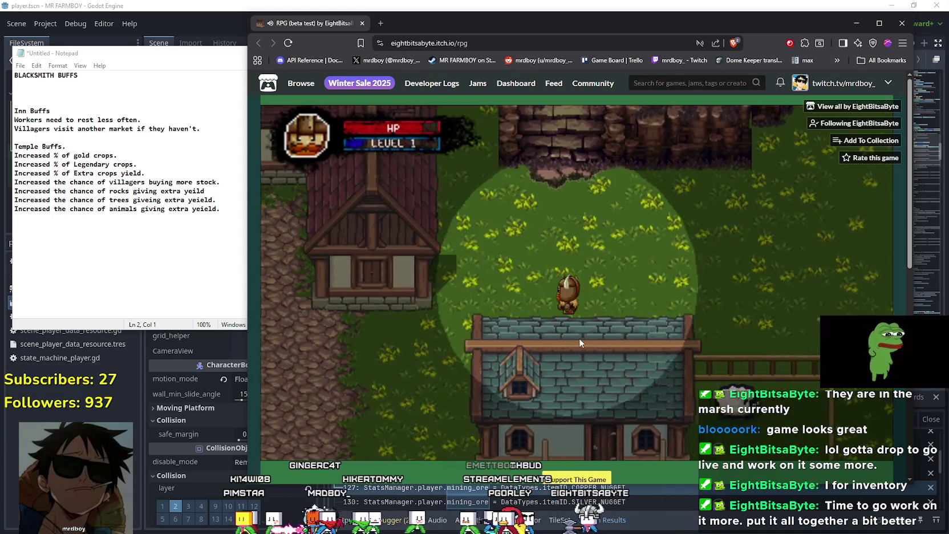
{"action": "key", "text": "s"}
{"action": "key", "text": "a"}
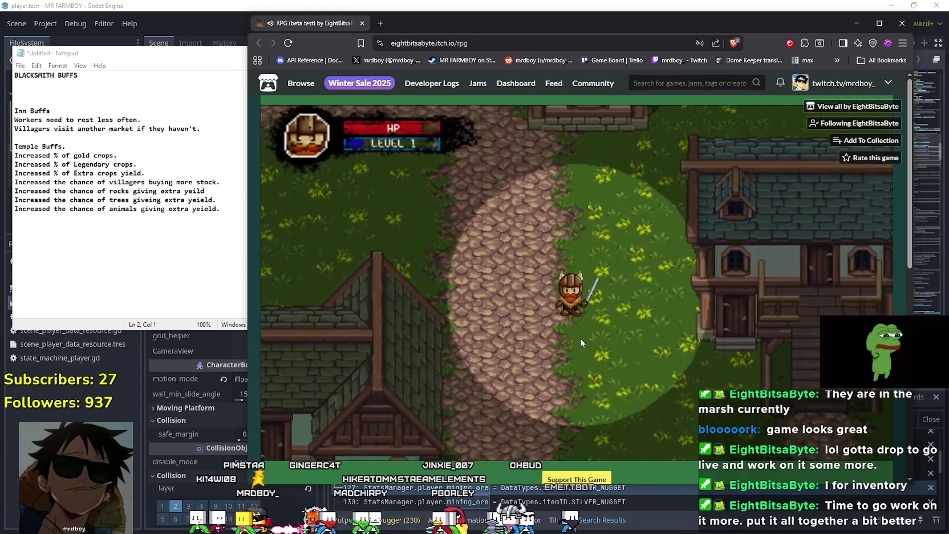
{"action": "key", "text": "s"}
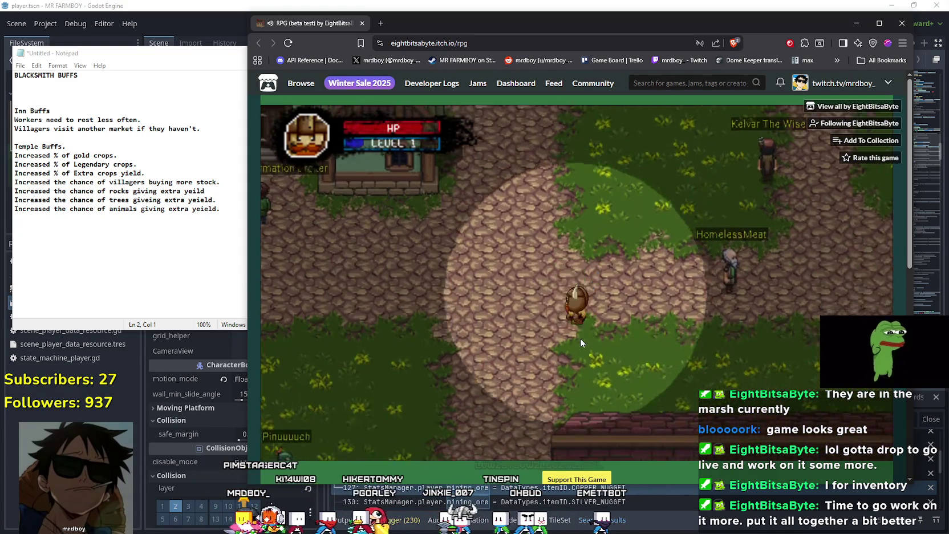
{"action": "key", "text": "s"}
{"action": "key", "text": "d"}
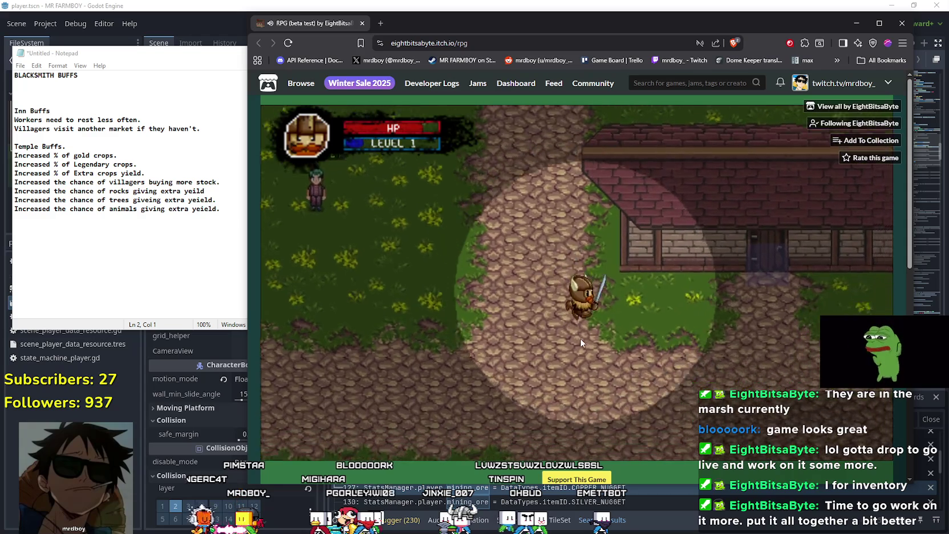
{"action": "key", "text": "w"}
{"action": "key", "text": "d"}
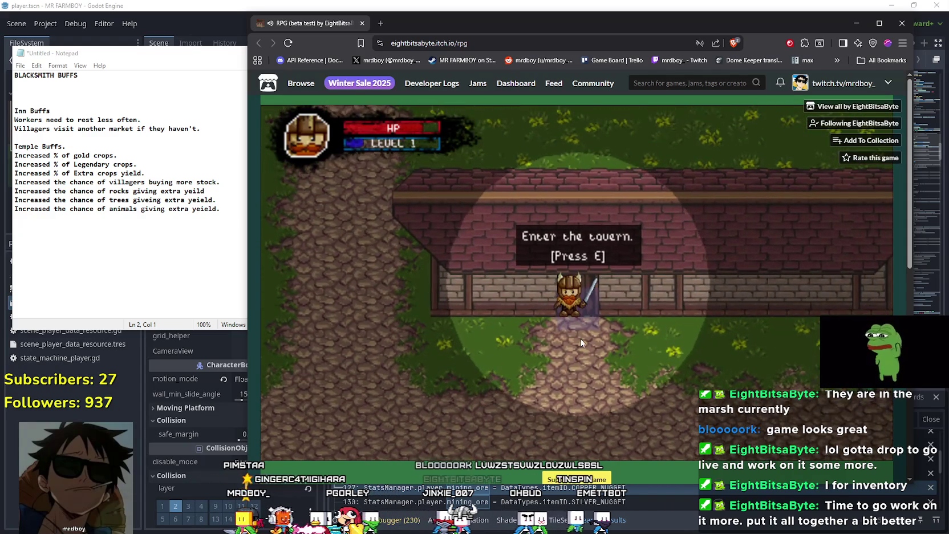
{"action": "key", "text": "e"}
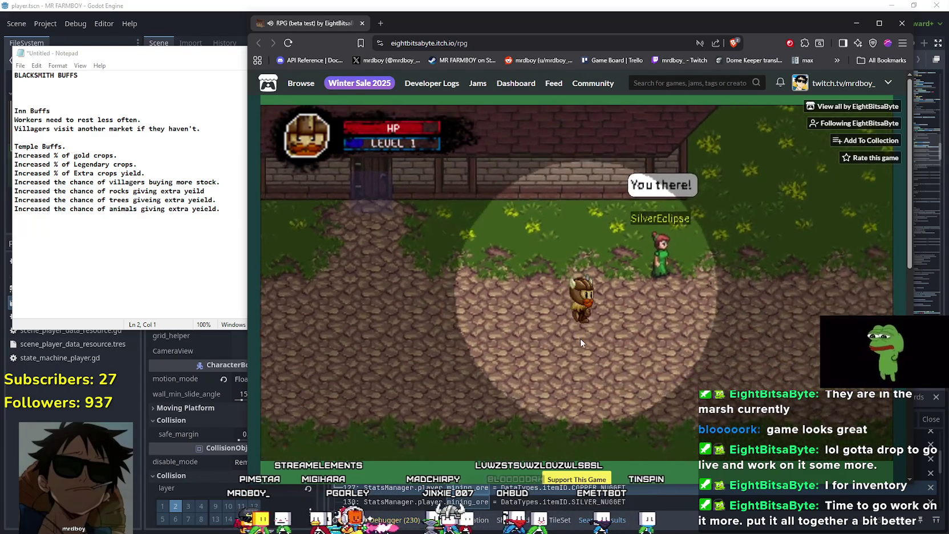
Step: Walk across the grass past the ruins into the lizard spearman to start a battle
{"action": "key", "text": "s"}
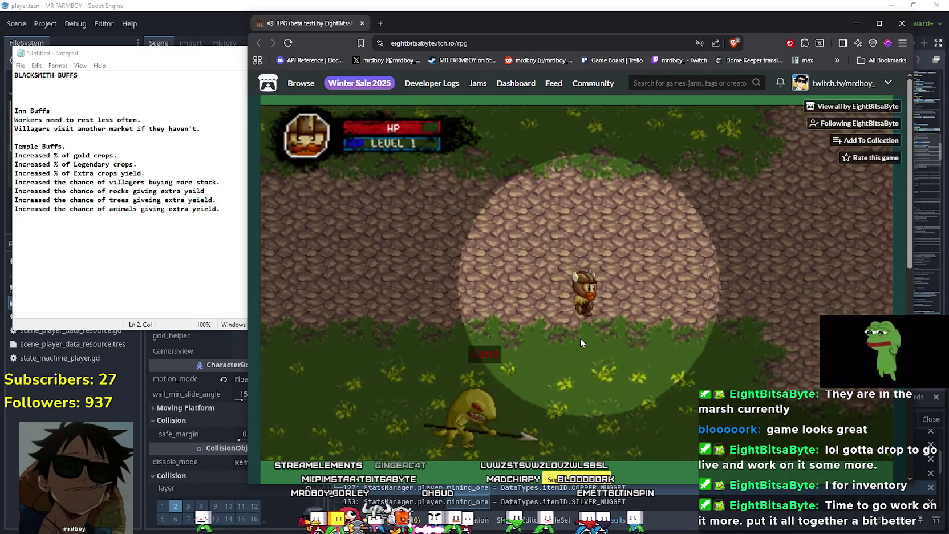
{"action": "key", "text": "s"}
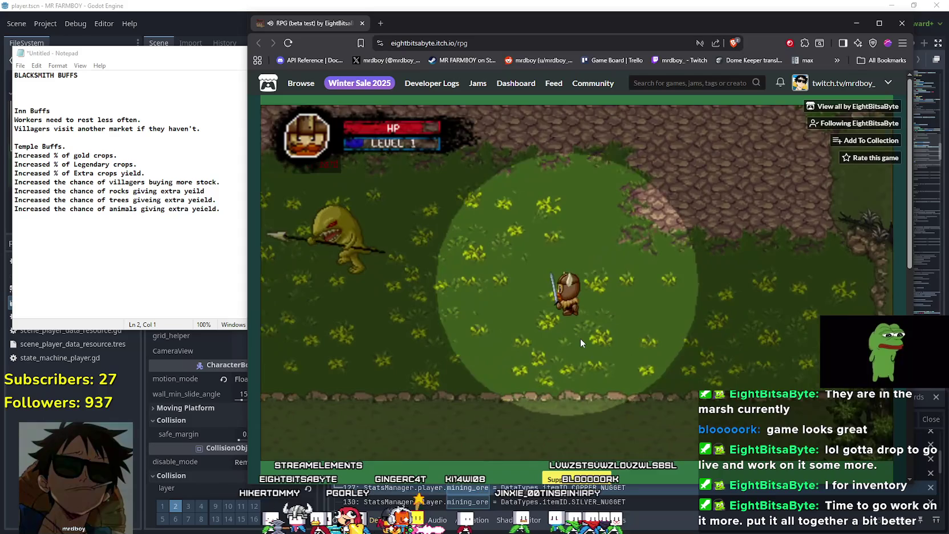
{"action": "key", "text": "w"}
{"action": "key", "text": "d"}
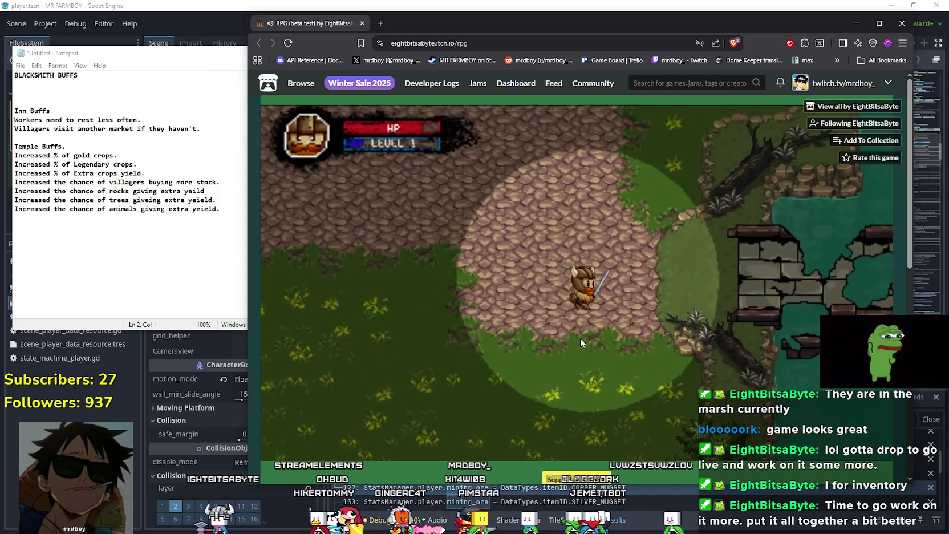
{"action": "key", "text": "a"}
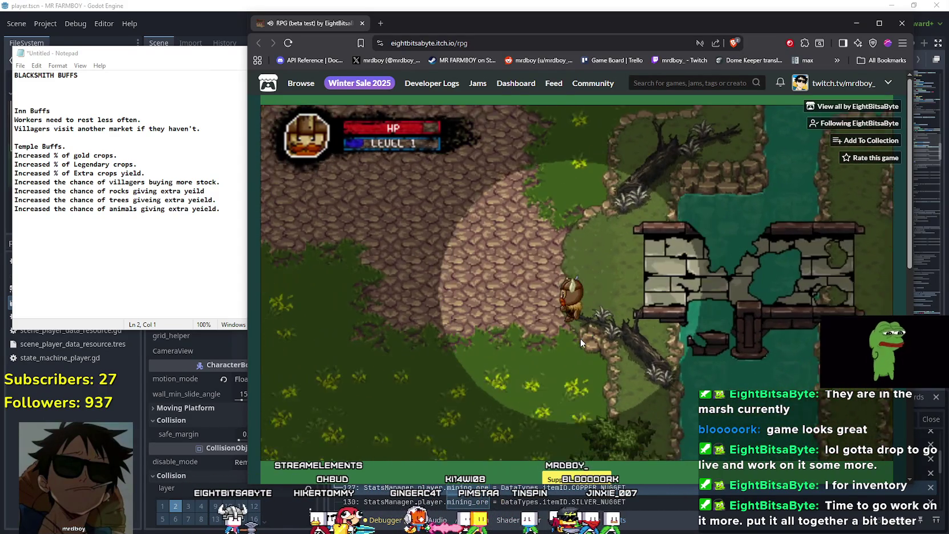
{"action": "key", "text": "a"}
{"action": "key", "text": "s"}
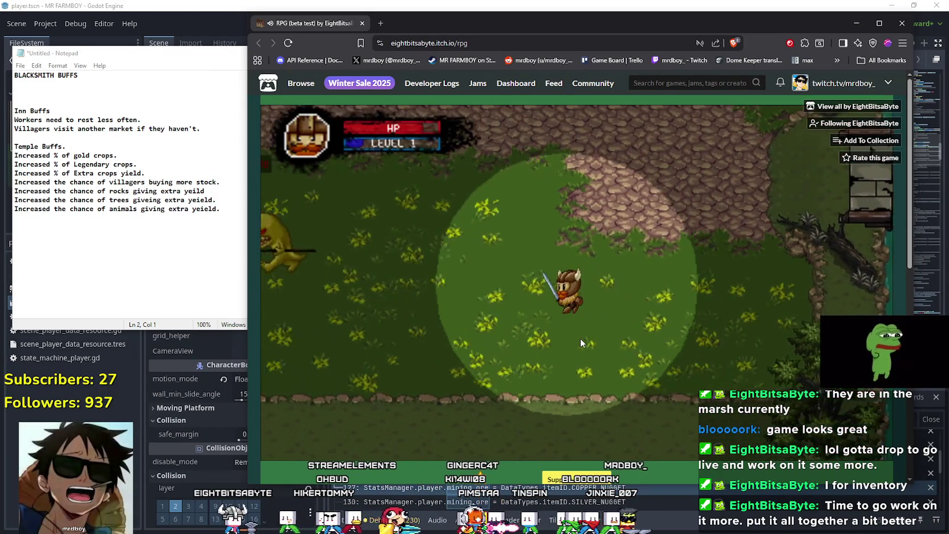
{"action": "key", "text": "a"}
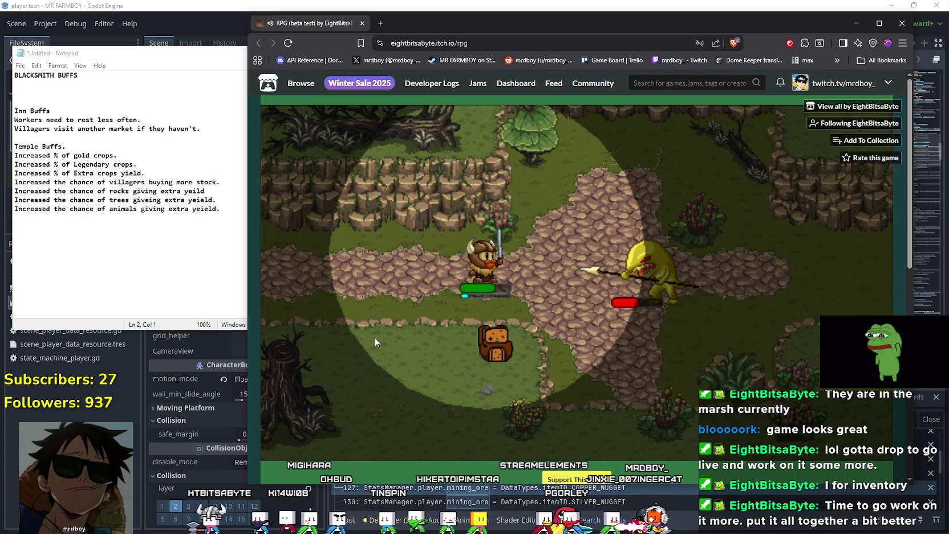
Step: Strike the lizard spearman with the red battle-bar item
{"action": "left_click", "coordinate": [378, 341]}
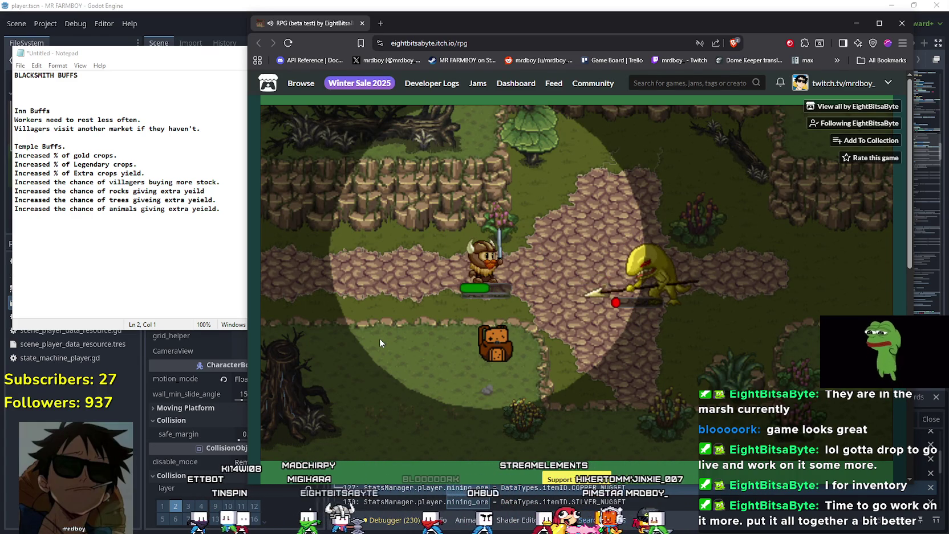
Step: Finish the lizard battle, walk into the No Name enemy and give the knight the green buff
{"action": "left_click", "coordinate": [591, 254]}
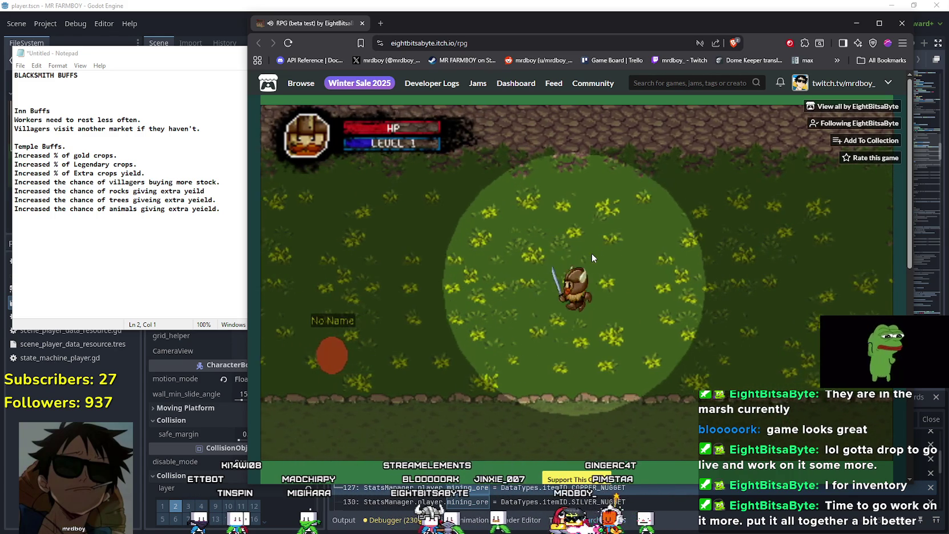
{"action": "key", "text": "a"}
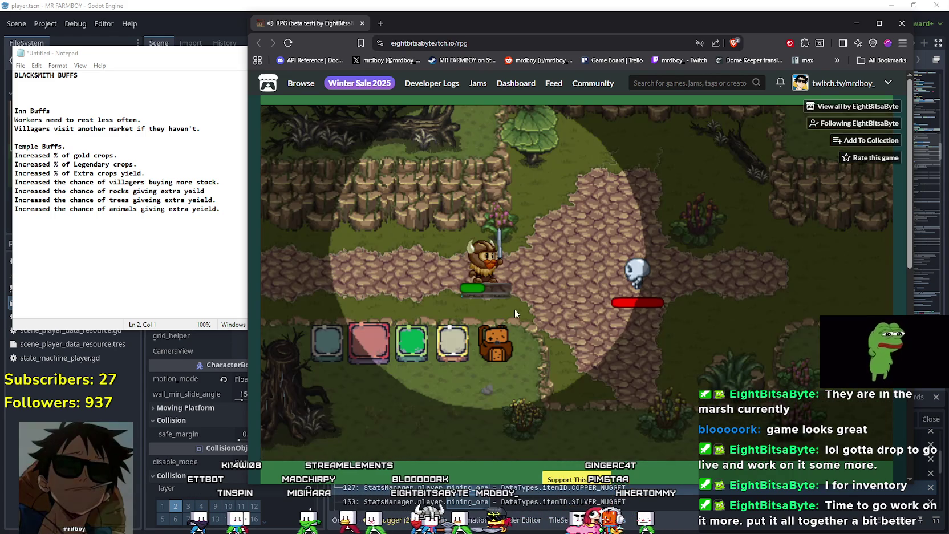
{"action": "left_click", "coordinate": [369, 350]}
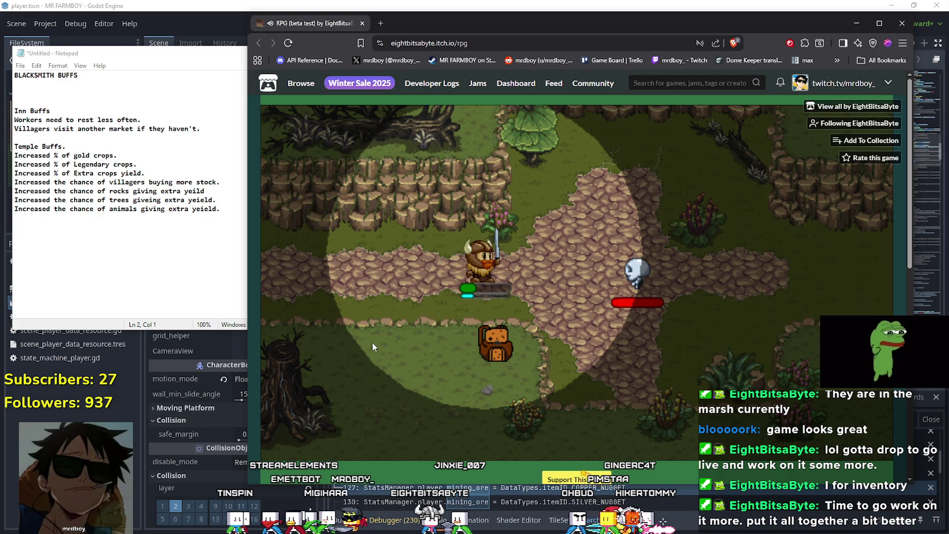
Step: Hit the skeleton twice with an item, then reload the game page
{"action": "left_click", "coordinate": [374, 341]}
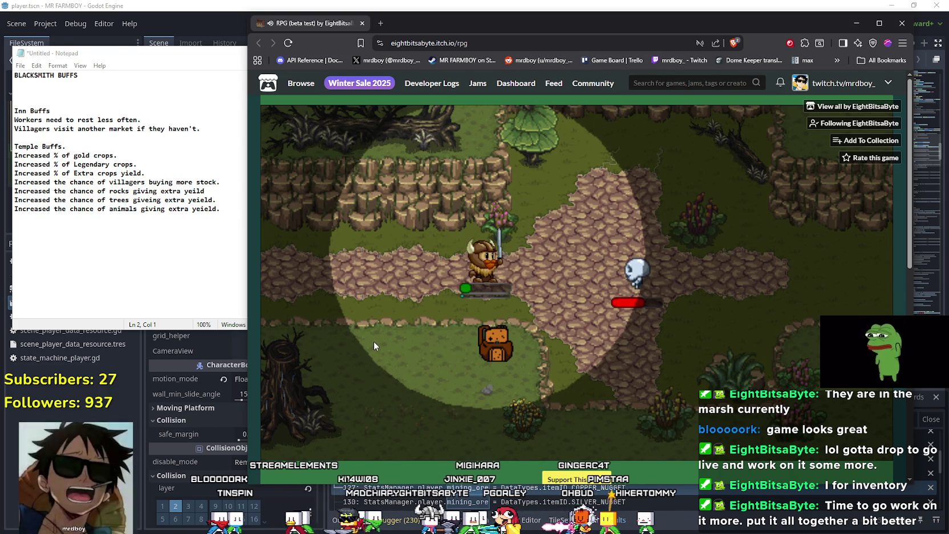
{"action": "left_click", "coordinate": [375, 339]}
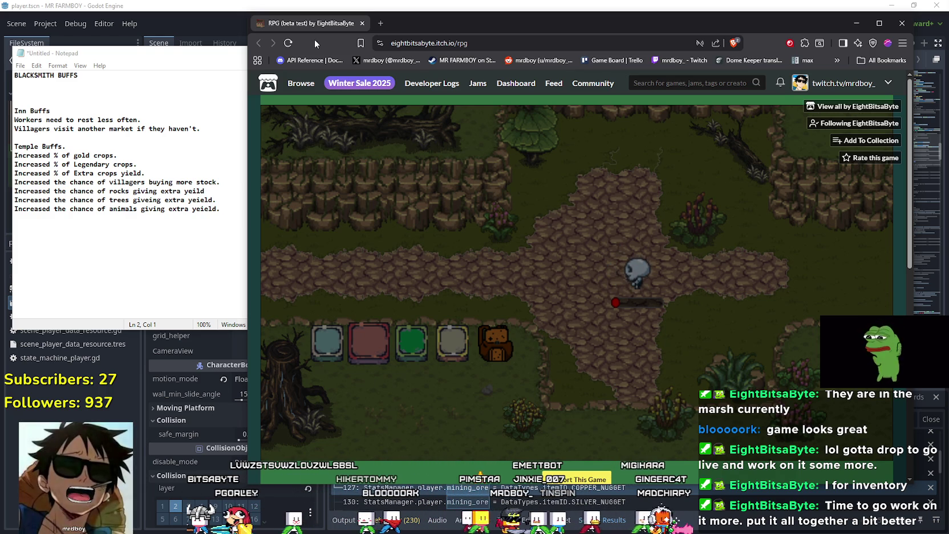
{"action": "left_click", "coordinate": [295, 44]}
Step: Copy the game page's address from the browser address bar
{"action": "right_click", "coordinate": [462, 43]}
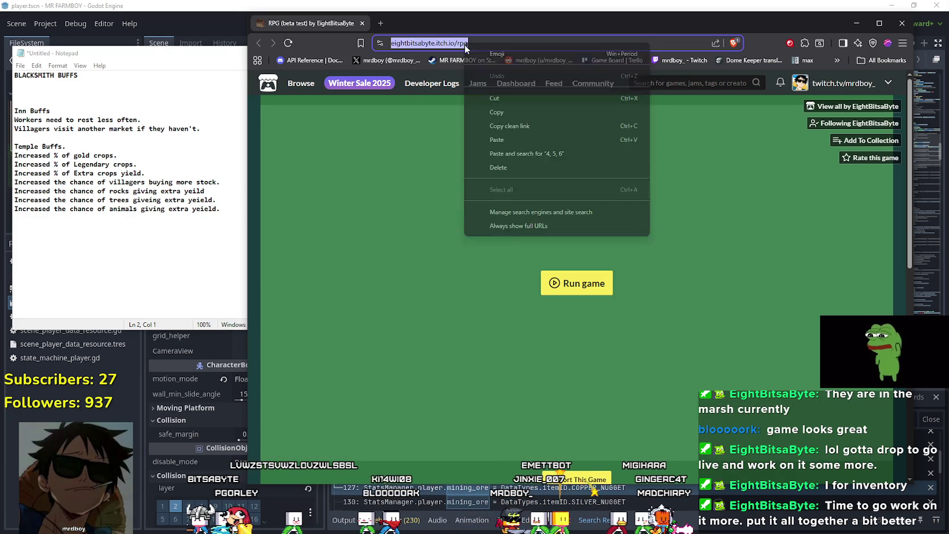
{"action": "left_click", "coordinate": [583, 118]}
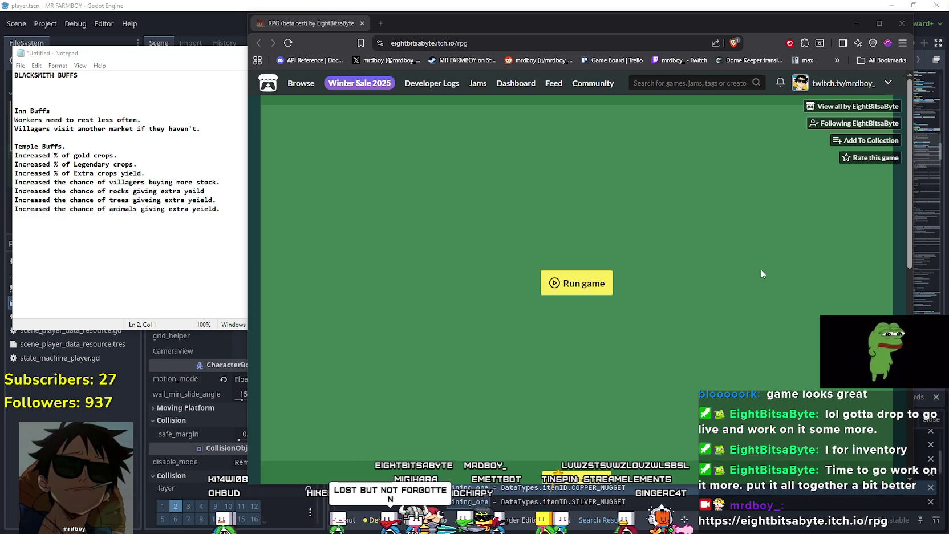
{"action": "scroll", "coordinate": [762, 274], "scroll_direction": "down", "scroll_amount": 3}
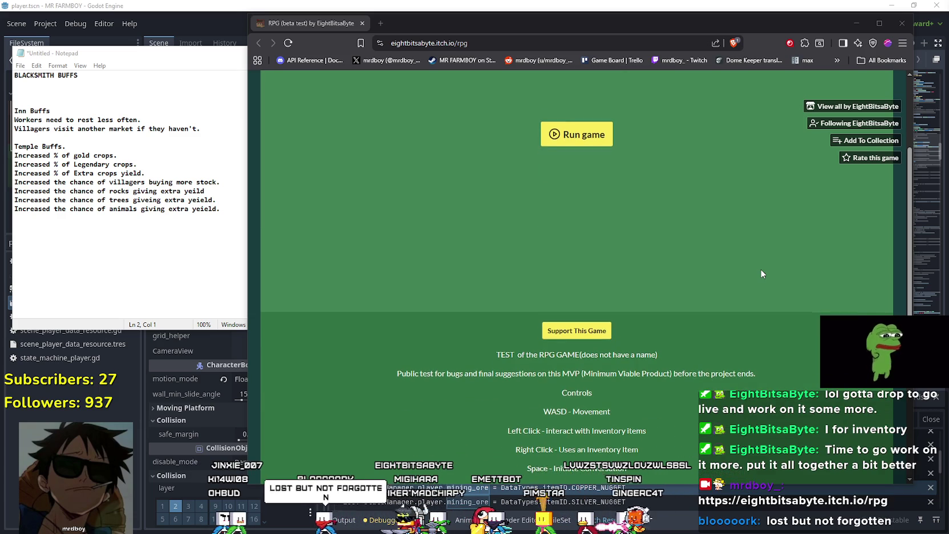
{"action": "scroll", "coordinate": [761, 274], "scroll_direction": "up", "scroll_amount": 3}
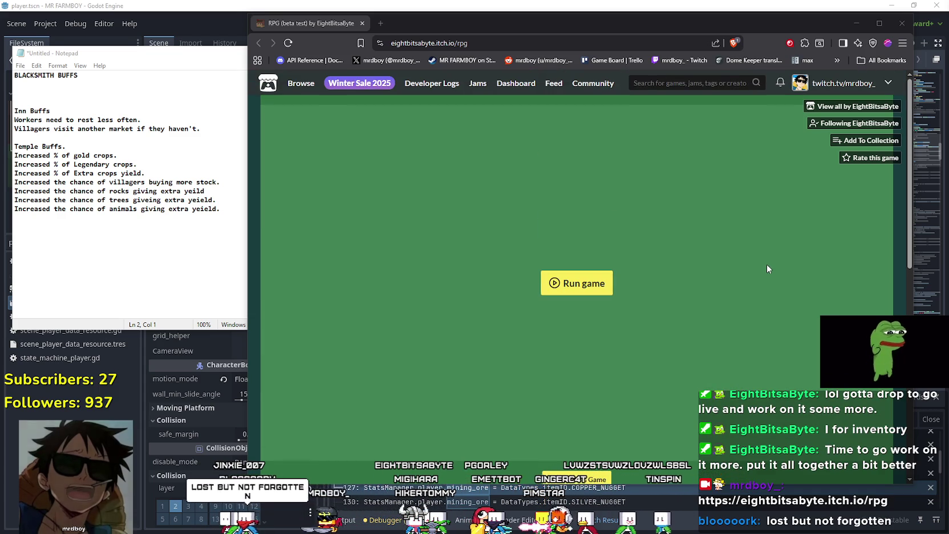
Step: Close the browser window to return to the Mr Farmboy debug game
{"action": "left_click", "coordinate": [902, 22]}
{"action": "left_click", "coordinate": [649, 257]}
{"action": "left_click", "coordinate": [664, 232]}
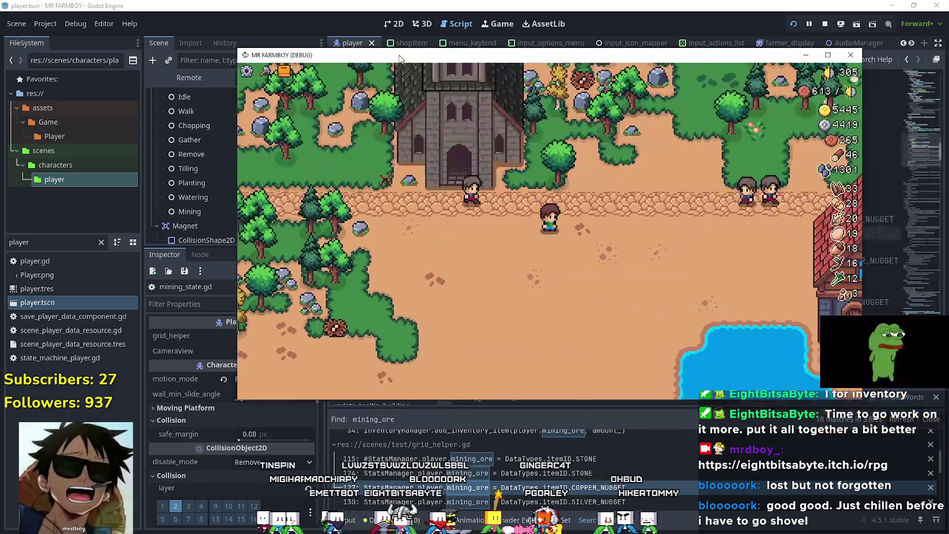
Step: Maximize the game window and go to the empty line under BLACKSMITH BUFFS in Notepad
{"action": "left_click", "coordinate": [810, 55]}
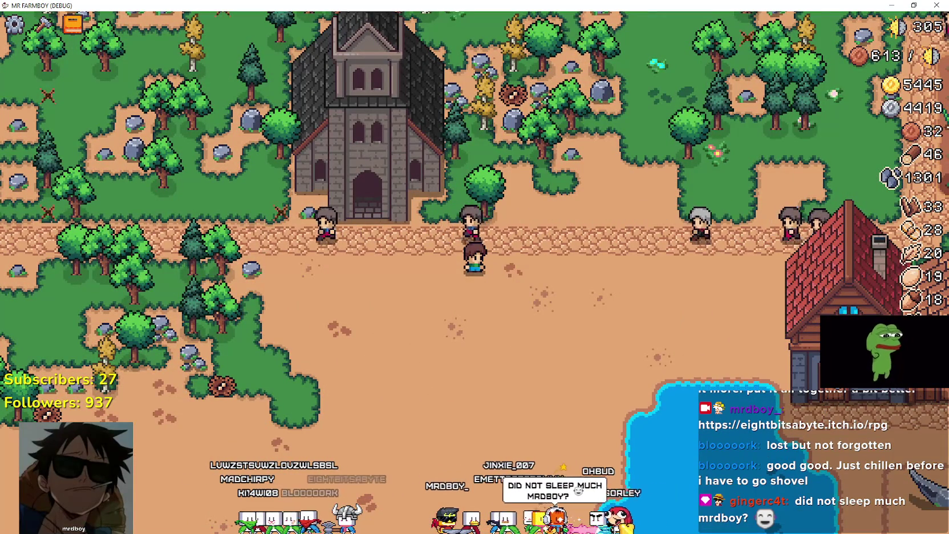
{"action": "key", "text": "alt+Tab"}
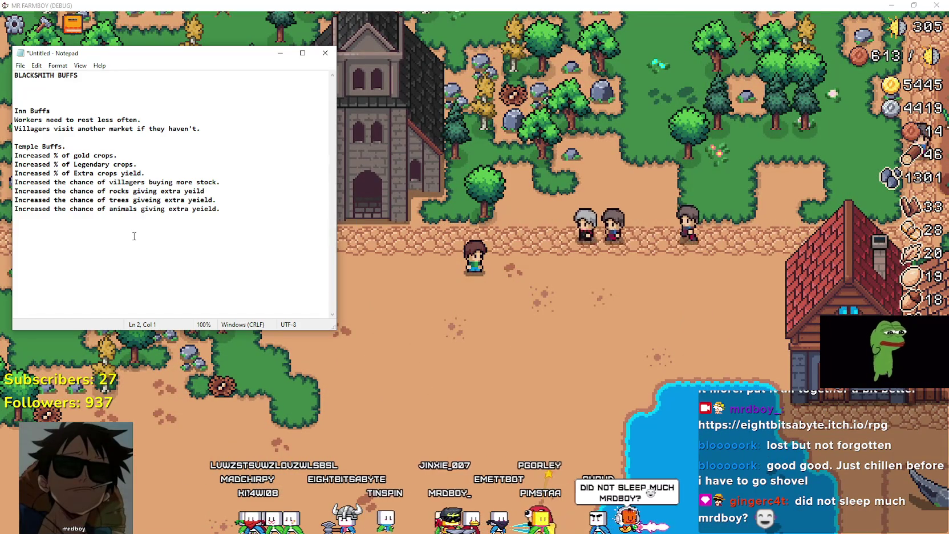
{"action": "key", "text": "Down"}
{"action": "key", "text": "Down"}
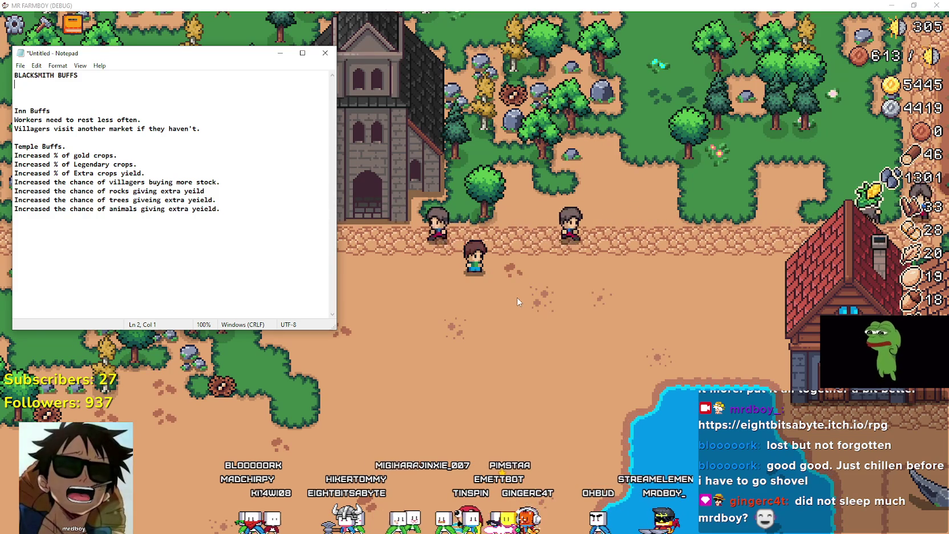
Step: Return to Mr Farmboy, pause it and open the game options
{"action": "left_click", "coordinate": [384, 5]}
{"action": "key", "text": "Escape"}
{"action": "left_click", "coordinate": [478, 222]}
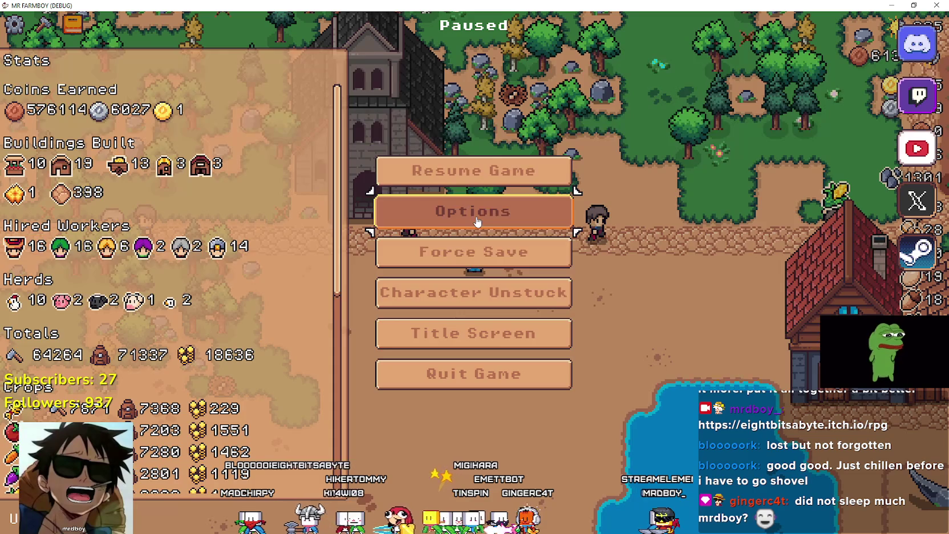
Step: Exit the game to the title screen and load the Save 10 farm with 3283 coins
{"action": "left_click", "coordinate": [395, 442]}
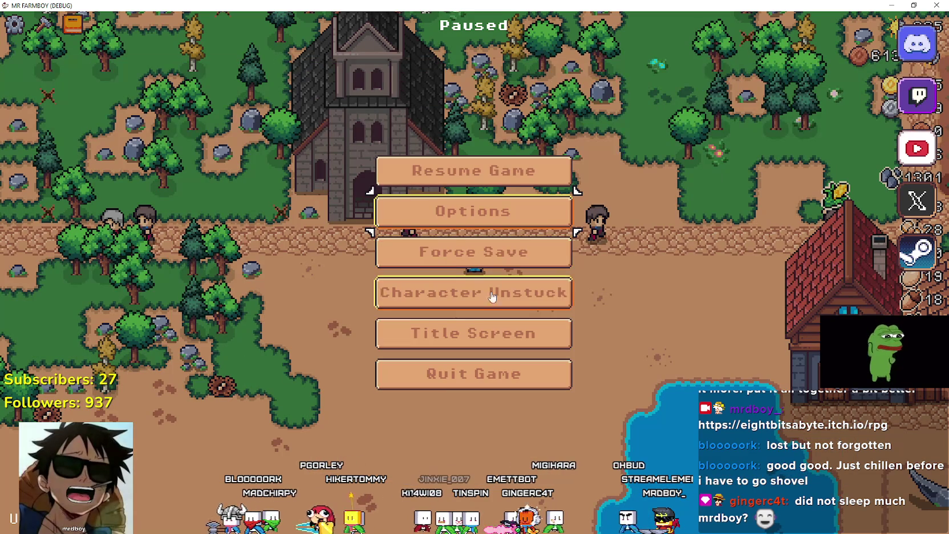
{"action": "key", "text": "Return"}
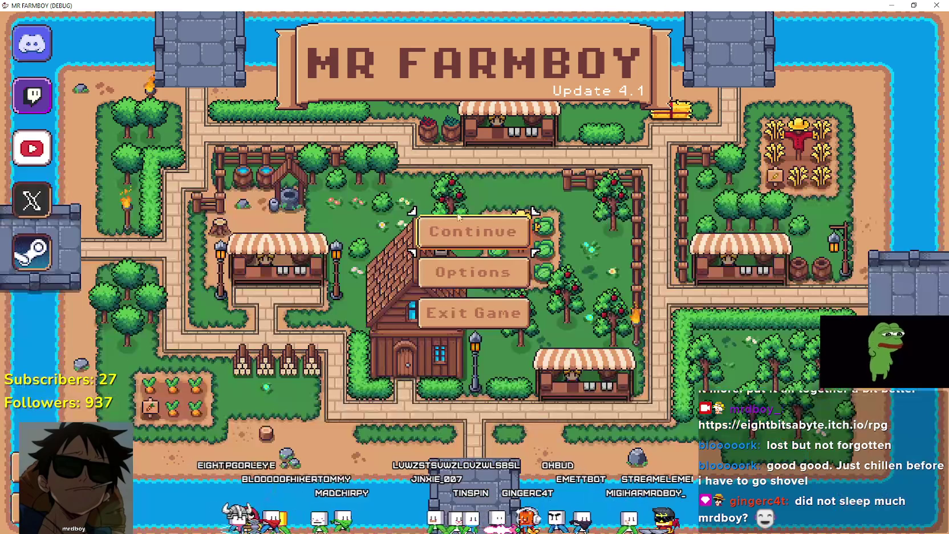
{"action": "key", "text": "Return"}
{"action": "scroll", "coordinate": [538, 261], "scroll_direction": "down", "scroll_amount": 1}
{"action": "scroll", "coordinate": [514, 265], "scroll_direction": "down", "scroll_amount": 3}
{"action": "scroll", "coordinate": [513, 296], "scroll_direction": "up", "scroll_amount": 3}
{"action": "scroll", "coordinate": [499, 342], "scroll_direction": "down", "scroll_amount": 5}
{"action": "scroll", "coordinate": [499, 356], "scroll_direction": "down", "scroll_amount": 1}
{"action": "left_click", "coordinate": [498, 370]}
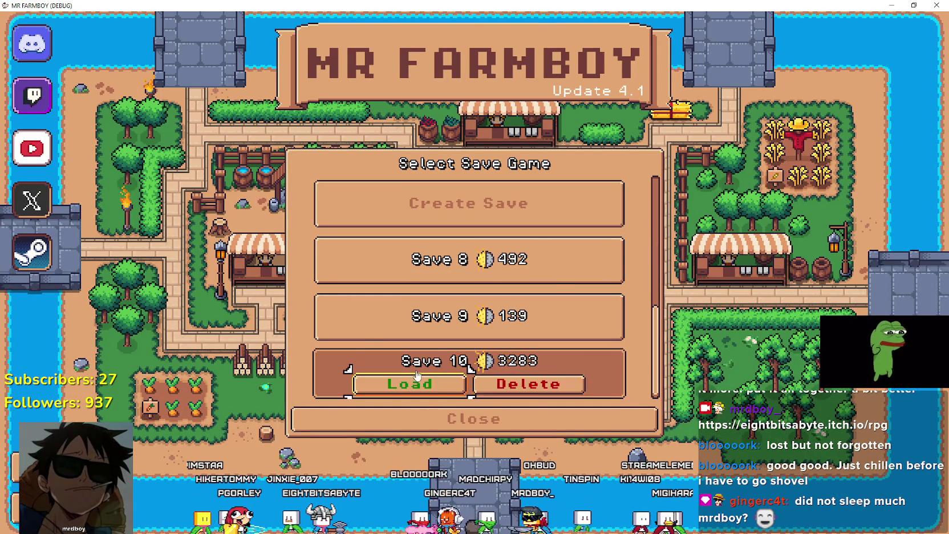
{"action": "left_click", "coordinate": [408, 384]}
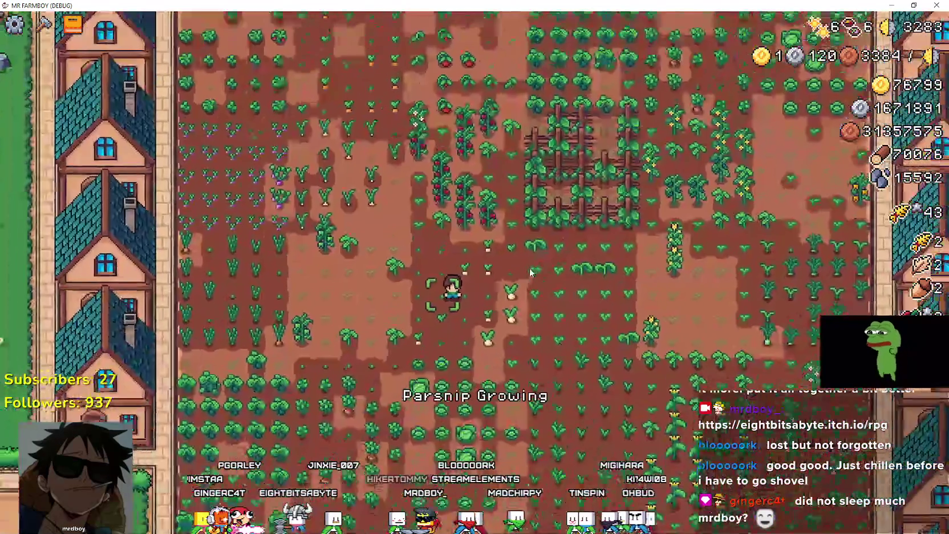
Step: Zoom the game view out over the farm and lake, then bring up the Notepad buff notes
{"action": "scroll", "coordinate": [530, 261], "scroll_direction": "down", "scroll_amount": 3}
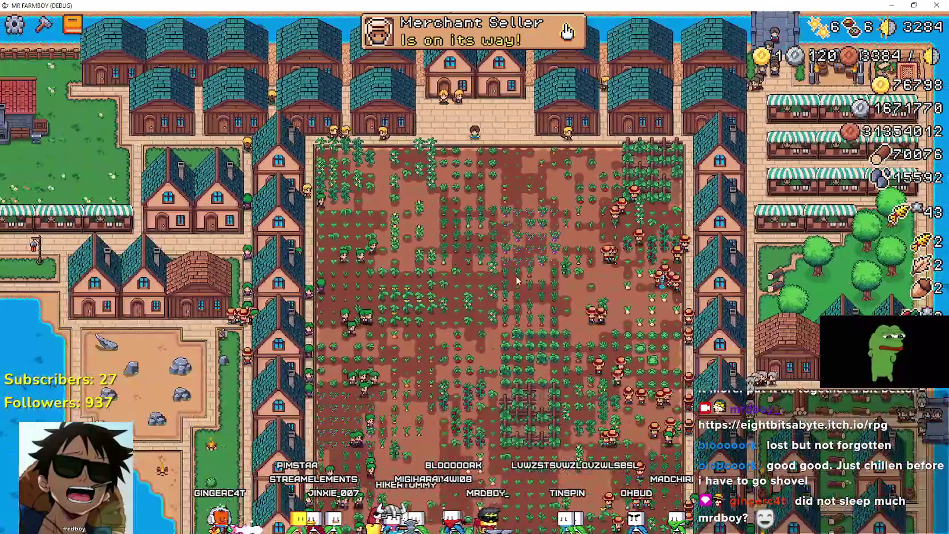
{"action": "scroll", "coordinate": [516, 278], "scroll_direction": "down", "scroll_amount": 3}
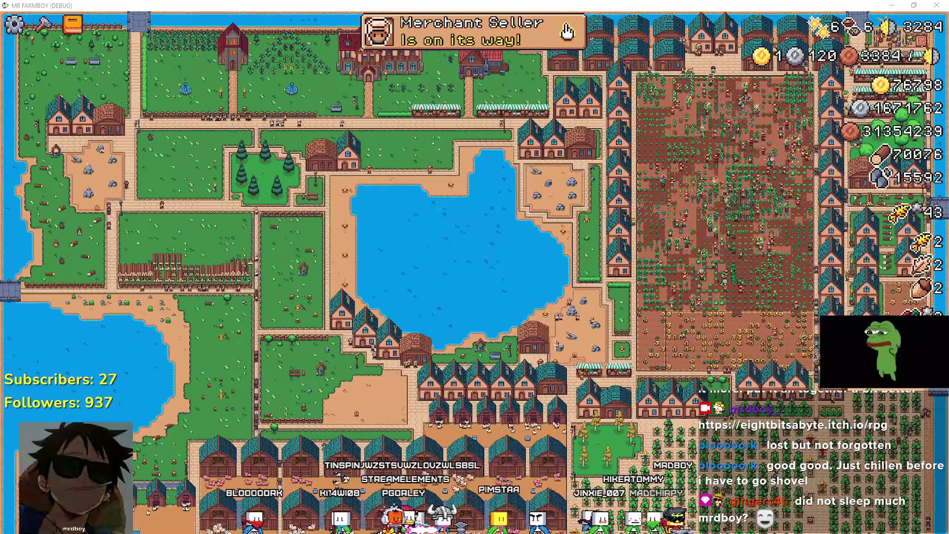
{"action": "key", "text": "alt+Tab"}
{"action": "left_click", "coordinate": [107, 98]}
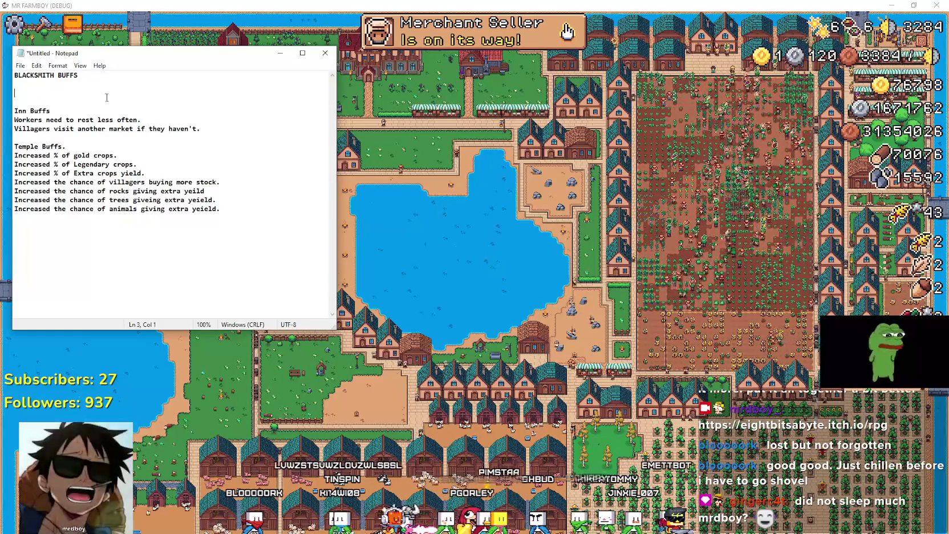
Step: Add ' for Copper', ' for Silver' and ' for Gold' to the Blacksmith, Inn and Temple headings
{"action": "left_click", "coordinate": [133, 107]}
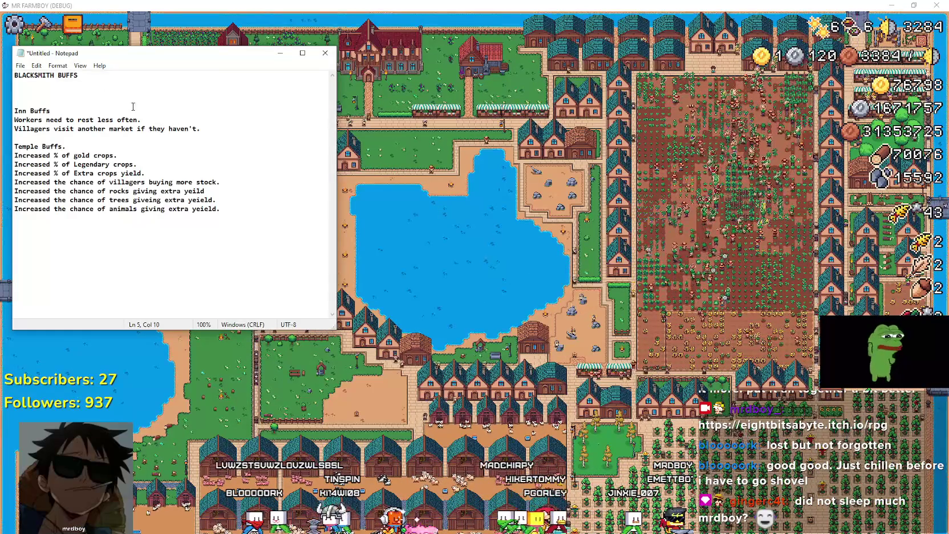
{"action": "type", "text": " for Silver"}
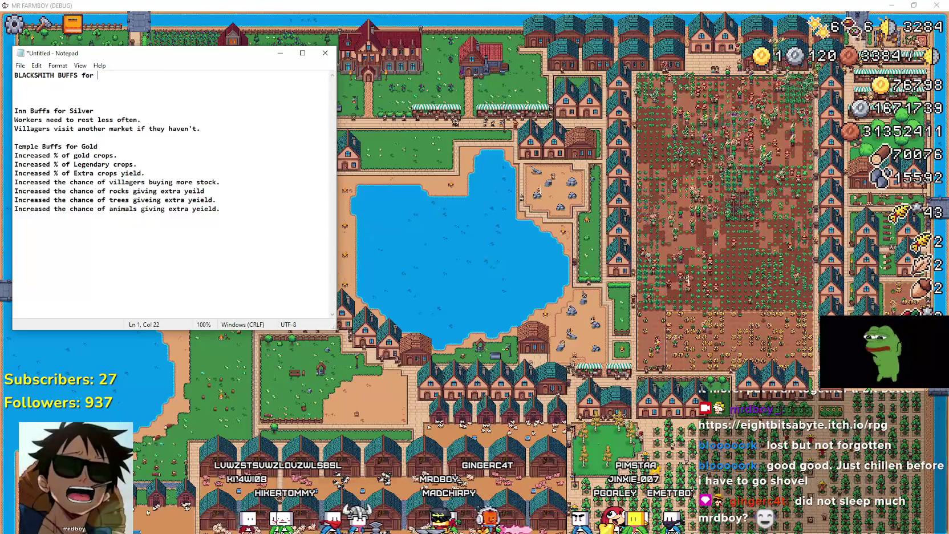
{"action": "type", "text": "pper"}
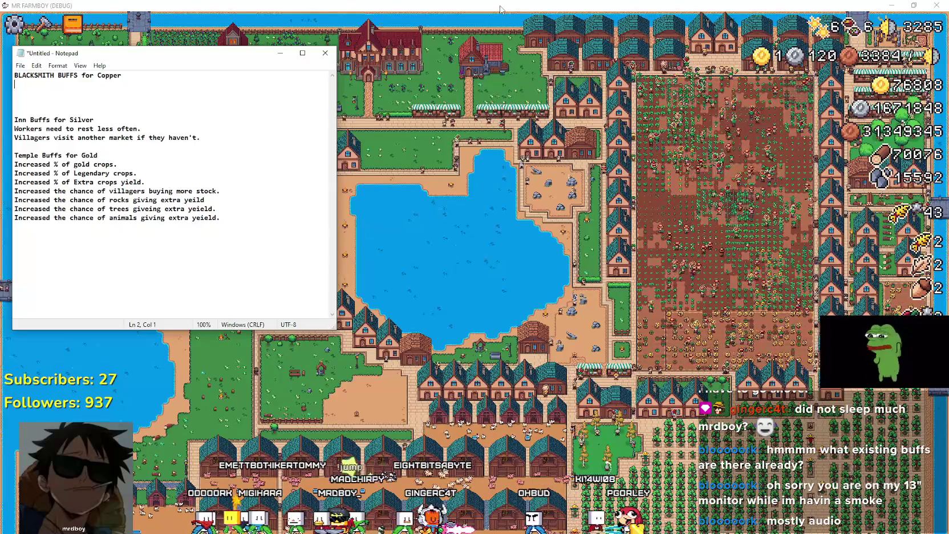
{"action": "left_click", "coordinate": [229, 227]}
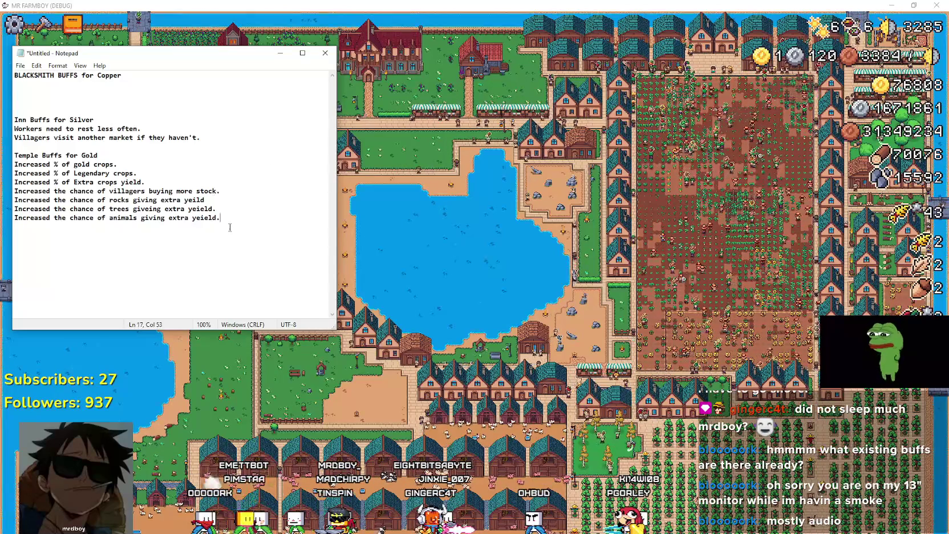
Step: Zoom the Notepad text to 140% and nudge the window slightly up and right
{"action": "scroll", "coordinate": [229, 227], "scroll_direction": "up", "scroll_amount": 4, "text": "ctrl"}
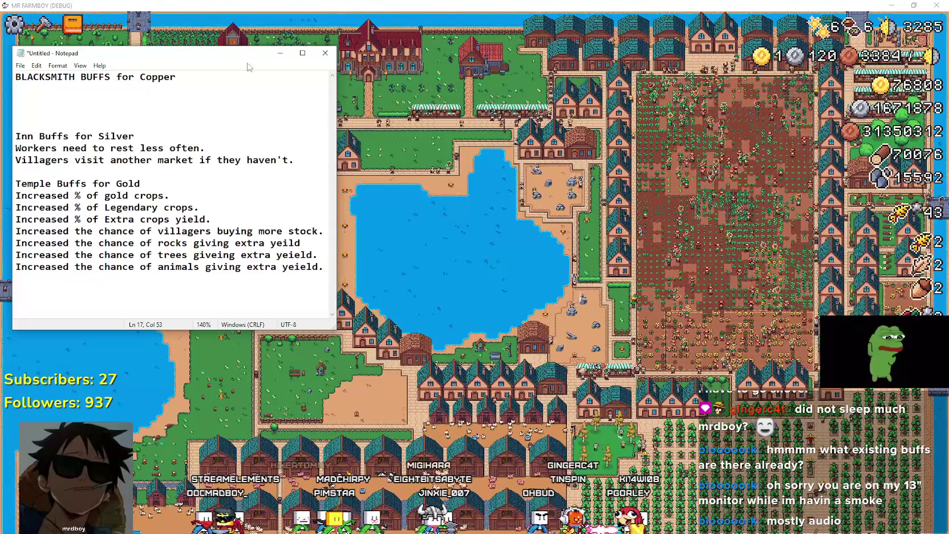
{"action": "mouse_move", "coordinate": [232, 58]}
{"action": "left_mouse_down"}
{"action": "mouse_move", "coordinate": [261, 48]}
{"action": "mouse_move", "coordinate": [225, 52]}
{"action": "left_mouse_up"}
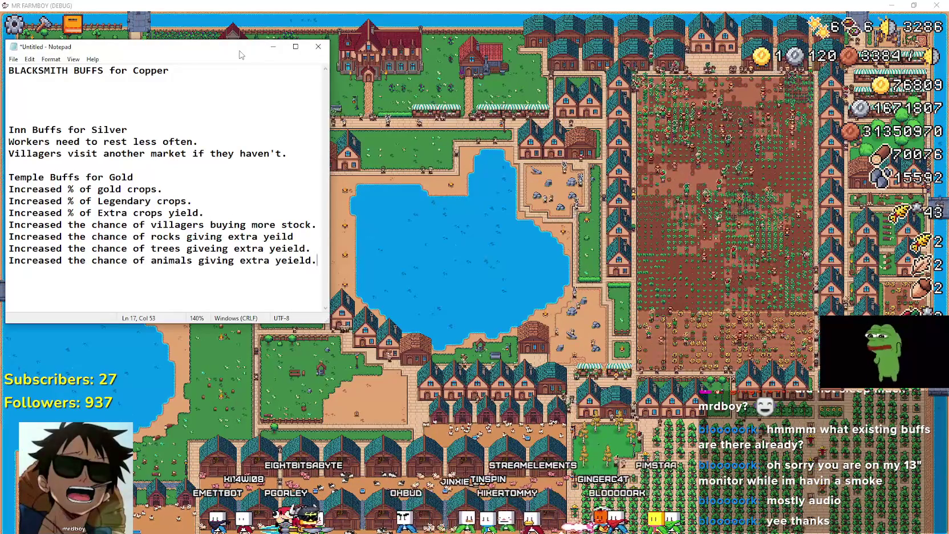
Step: Type 'Farmer Boots = Increased speed On Farm Tile' under the Blacksmith heading
{"action": "left_click", "coordinate": [152, 92]}
{"action": "left_click", "coordinate": [93, 77]}
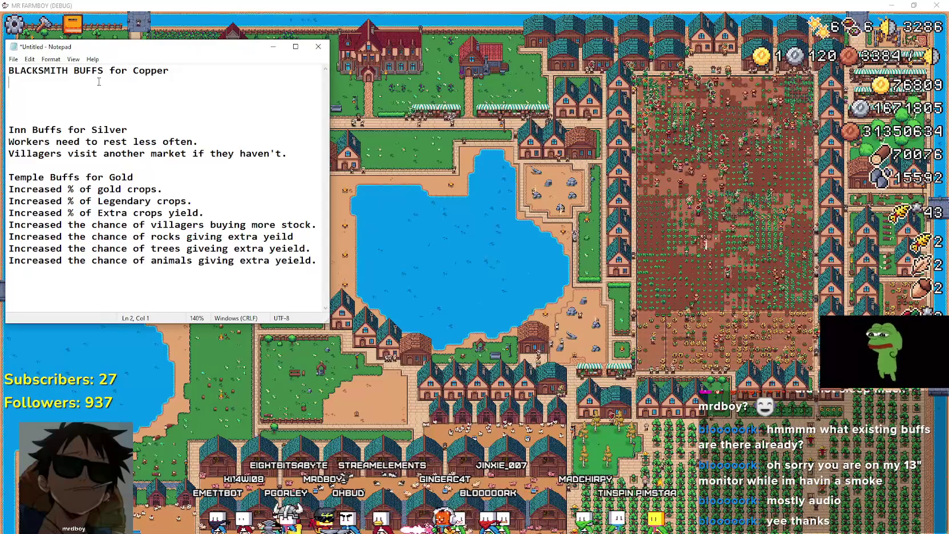
{"action": "type", "text": "In"}
{"action": "key", "text": "BackSpace"}
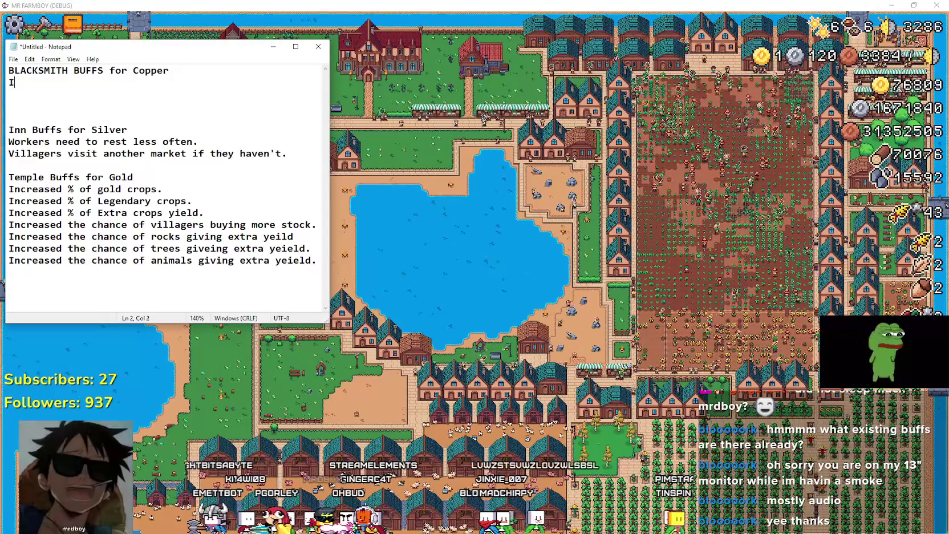
{"action": "type", "text": "c"}
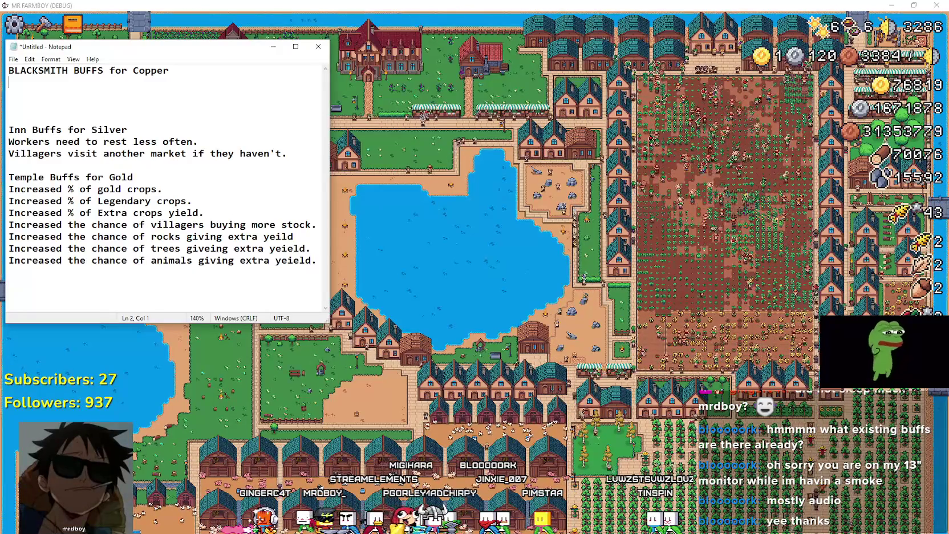
{"action": "type", "text": "rmer Boots = "}
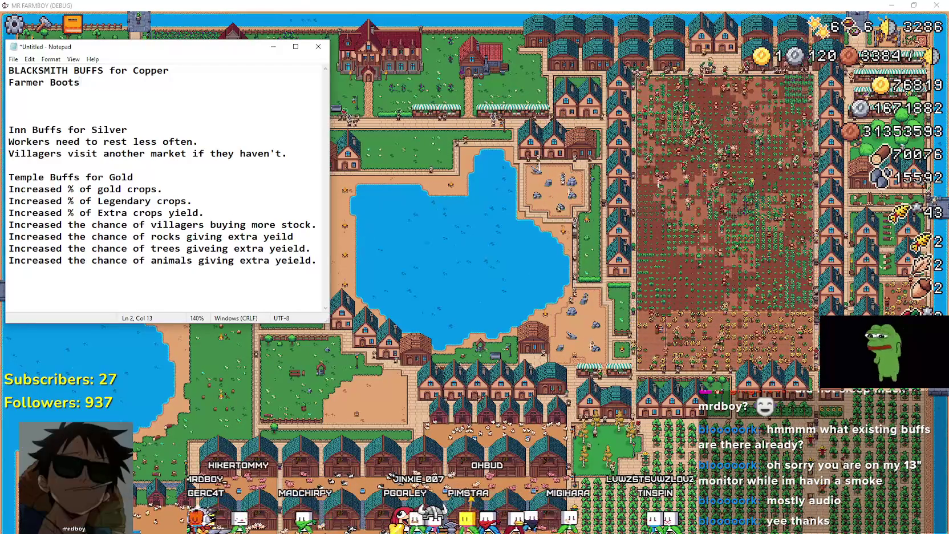
{"action": "type", "text": "Increased speed "}
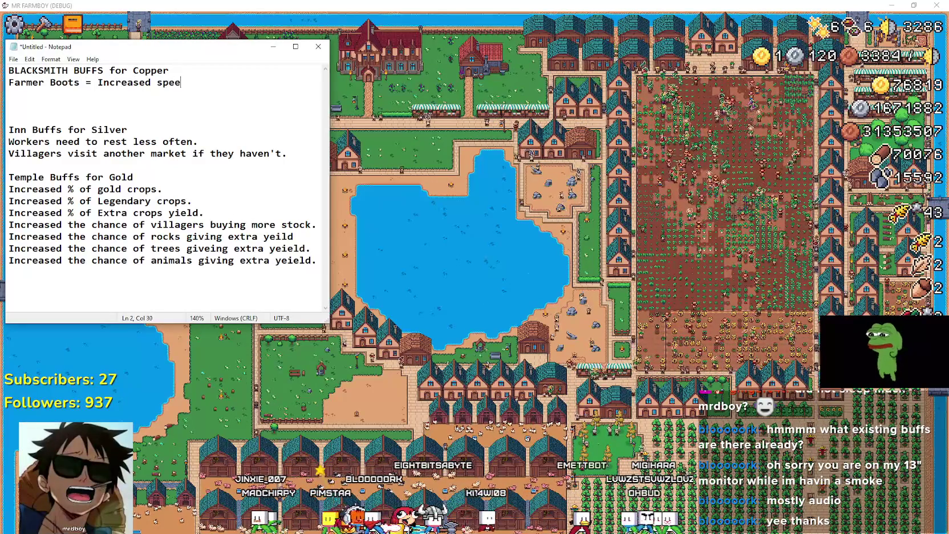
{"action": "type", "text": "in"}
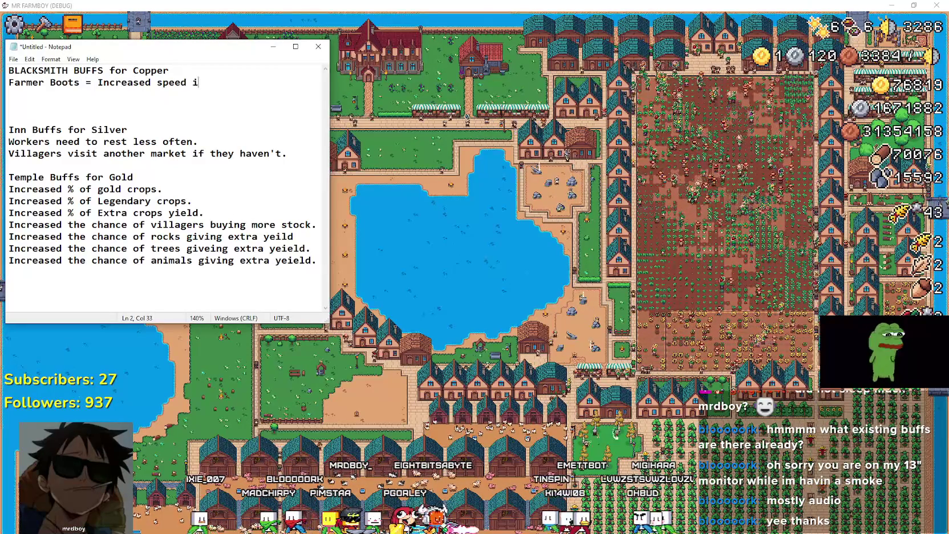
{"action": "key", "text": "BackSpace"}
{"action": "type", "text": "On Farm Tile"}
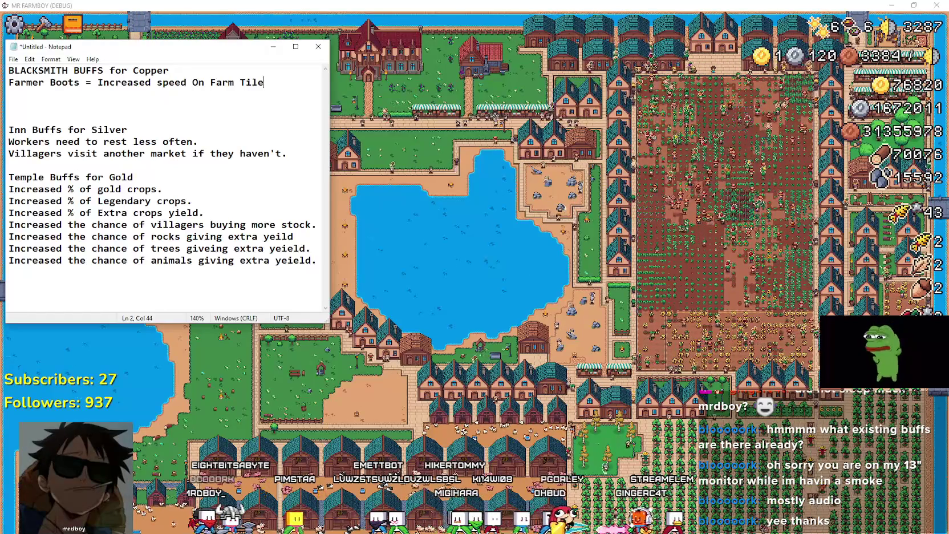
Step: Insert '(etc)' after Farmer Boots in the new line
{"action": "left_click", "coordinate": [81, 83]}
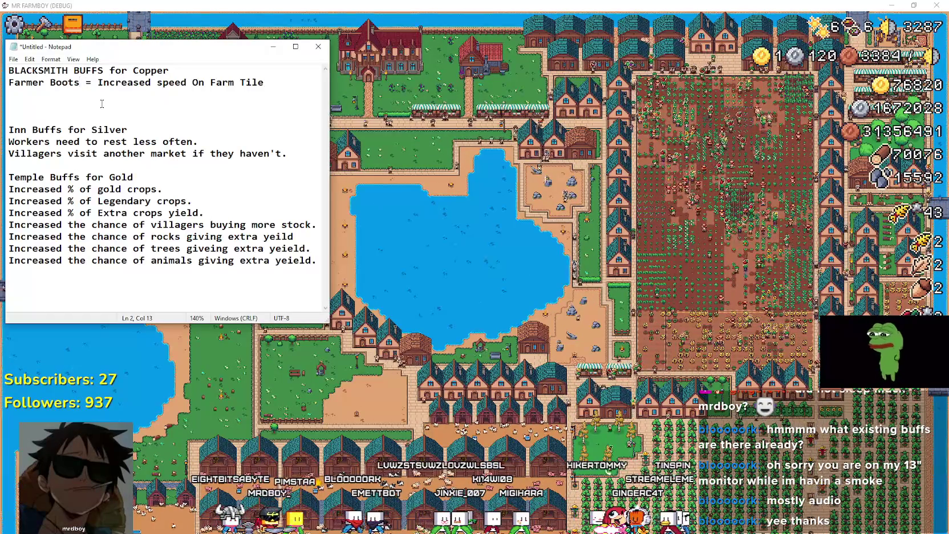
{"action": "type", "text": "(Oth"}
{"action": "type", "text": "er Workers"}
{"action": "key", "text": "BackSpace"}
{"action": "key", "text": "BackSpace"}
{"action": "key", "text": "BackSpace"}
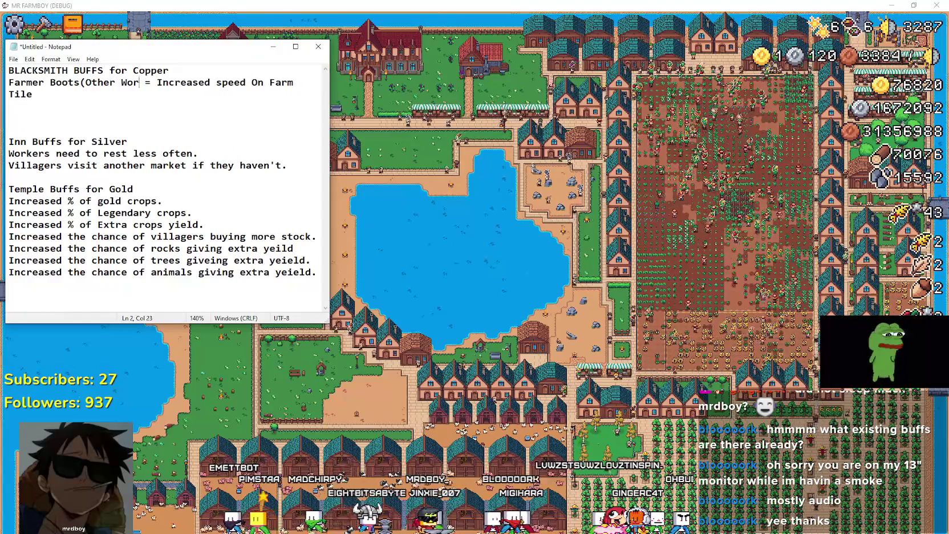
{"action": "key", "text": "BackSpace"}
{"action": "key", "text": "BackSpace"}
{"action": "key", "text": "BackSpace"}
{"action": "type", "text": "etc)"}
{"action": "left_click", "coordinate": [43, 97]}
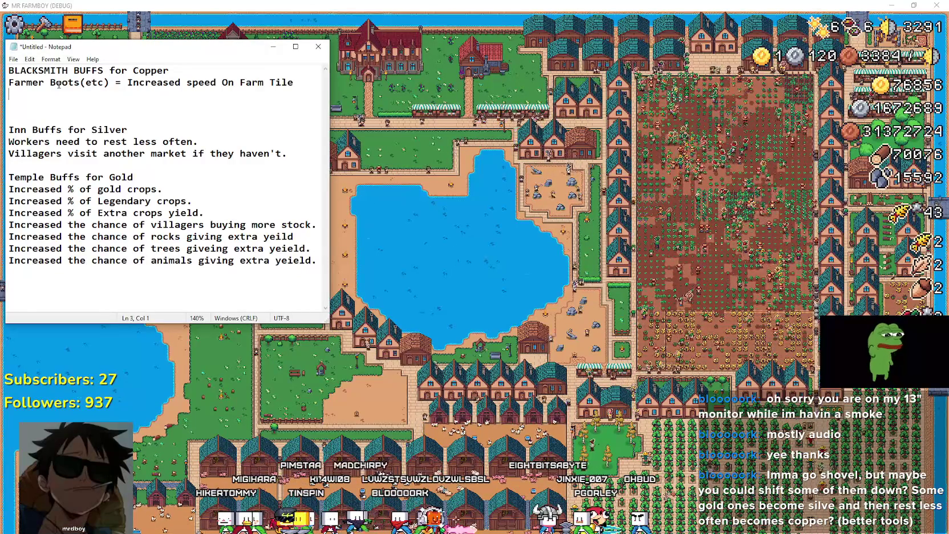
Step: Duplicate the Farmer Boots line as a Gatherer Boots line without the (etc)
{"action": "left_click_drag", "start_coordinate": [296, 83], "coordinate": [7, 84]}
{"action": "key", "text": "ctrl+c"}
{"action": "left_click", "coordinate": [105, 94]}
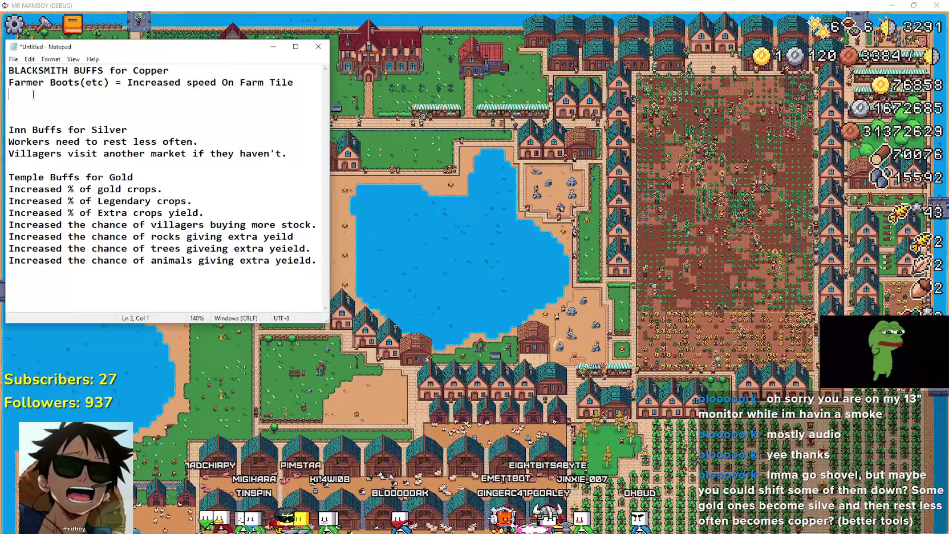
{"action": "key", "text": "ctrl+v"}
{"action": "left_click_drag", "start_coordinate": [108, 95], "coordinate": [82, 94]}
{"action": "key", "text": "Delete"}
{"action": "double_click", "coordinate": [26, 94]}
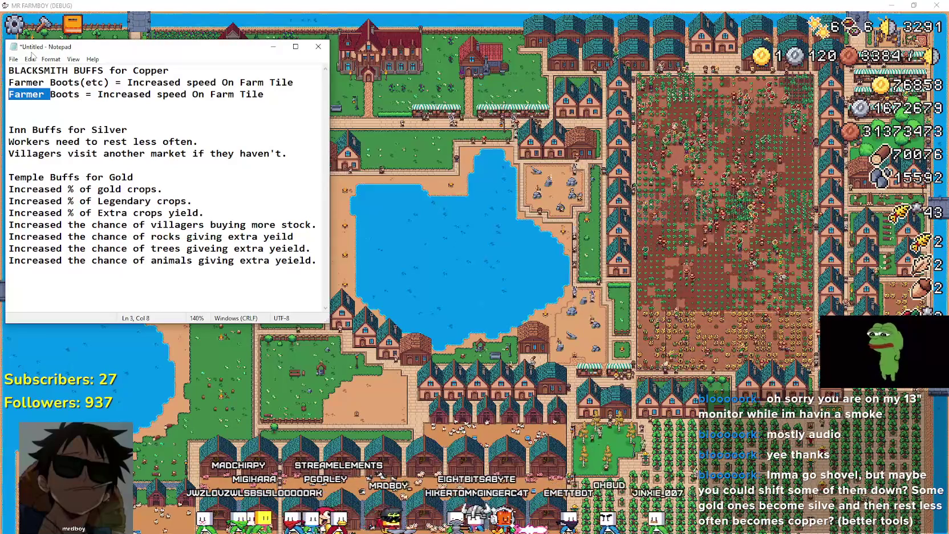
{"action": "type", "text": "Gatherer"}
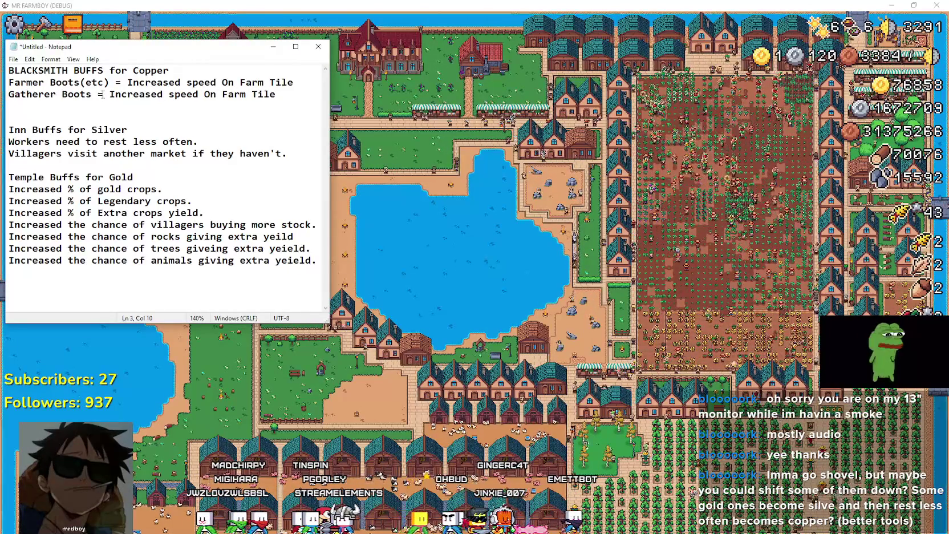
Step: Add a Rancher Boots line giving increased speed on Animal tiles
{"action": "left_click_drag", "start_coordinate": [277, 94], "coordinate": [8, 95]}
{"action": "key", "text": "ctrl+c"}
{"action": "left_click", "coordinate": [63, 108]}
{"action": "key", "text": "ctrl+v"}
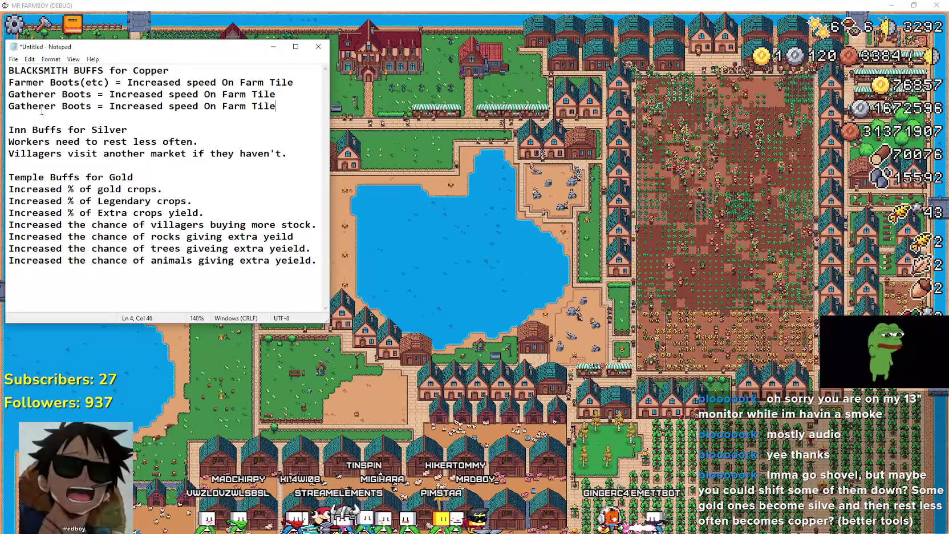
{"action": "double_click", "coordinate": [28, 106]}
{"action": "type", "text": "Rancher"}
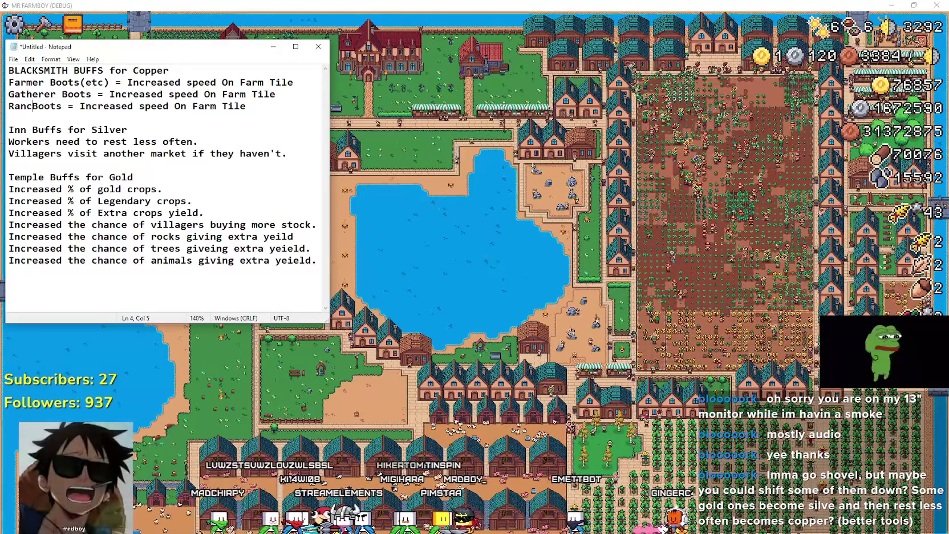
{"action": "double_click", "coordinate": [233, 108]}
{"action": "type", "text": "Animal"}
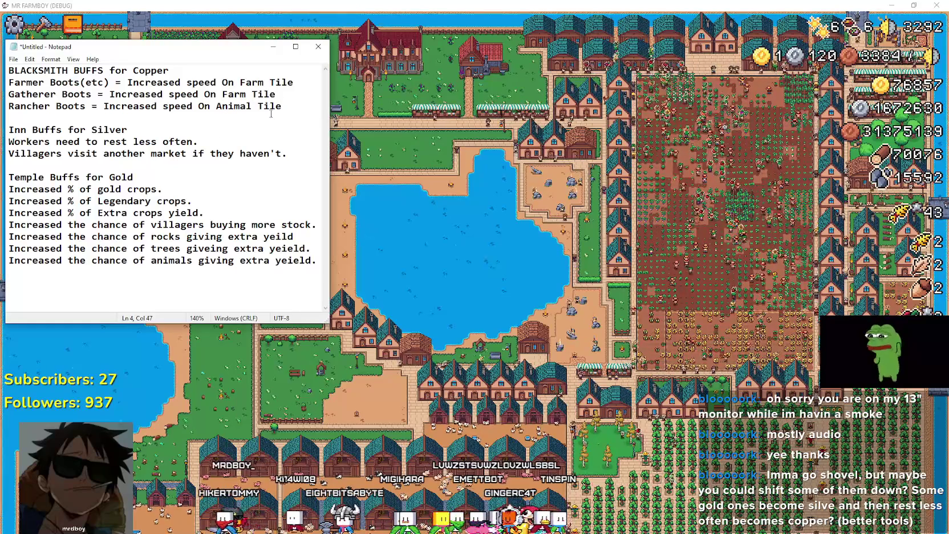
{"action": "key", "text": "Return"}
Step: Add a Forester Boots line giving increased speed on Forestry tiles
{"action": "key", "text": "shift+Up"}
{"action": "key", "text": "ctrl+c"}
{"action": "left_click", "coordinate": [21, 118]}
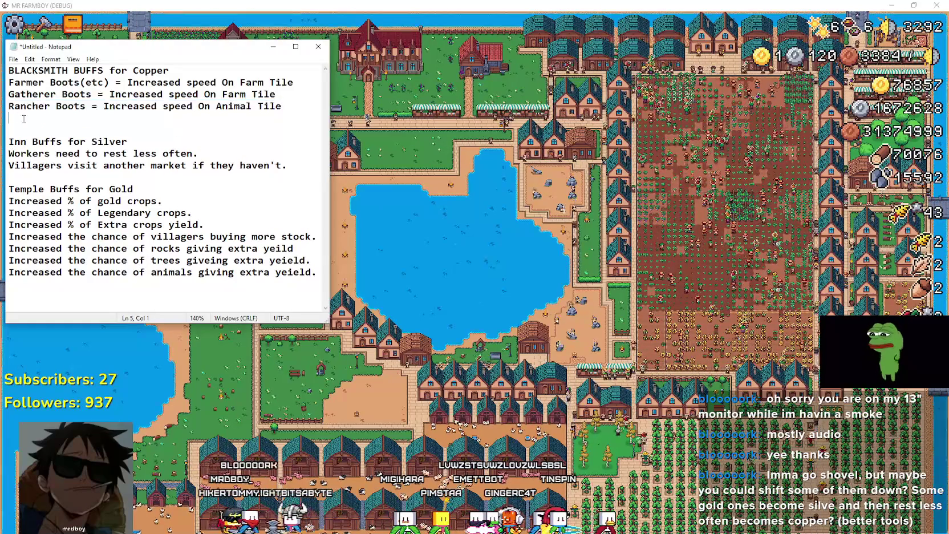
{"action": "key", "text": "ctrl+v"}
{"action": "double_click", "coordinate": [40, 118]}
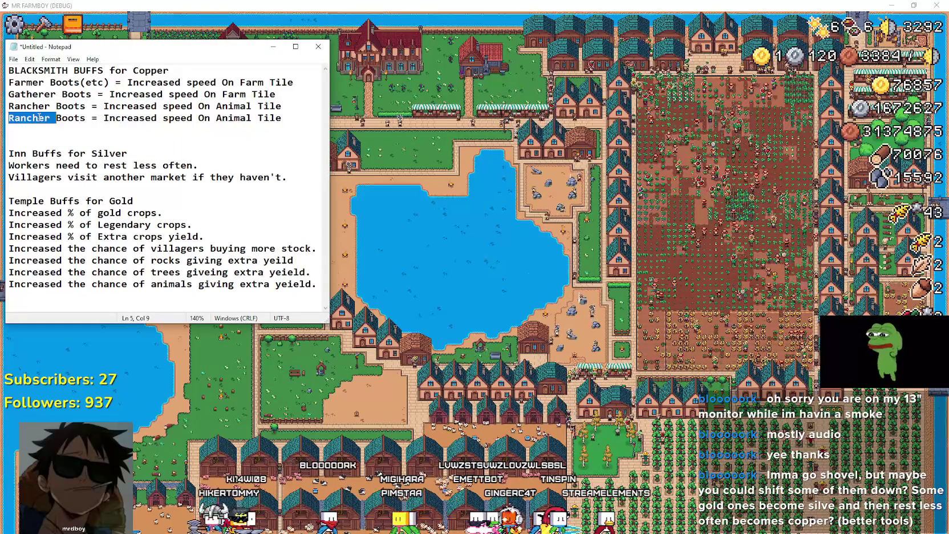
{"action": "type", "text": "Forester"}
{"action": "double_click", "coordinate": [240, 118]}
{"action": "type", "text": "Forestry"}
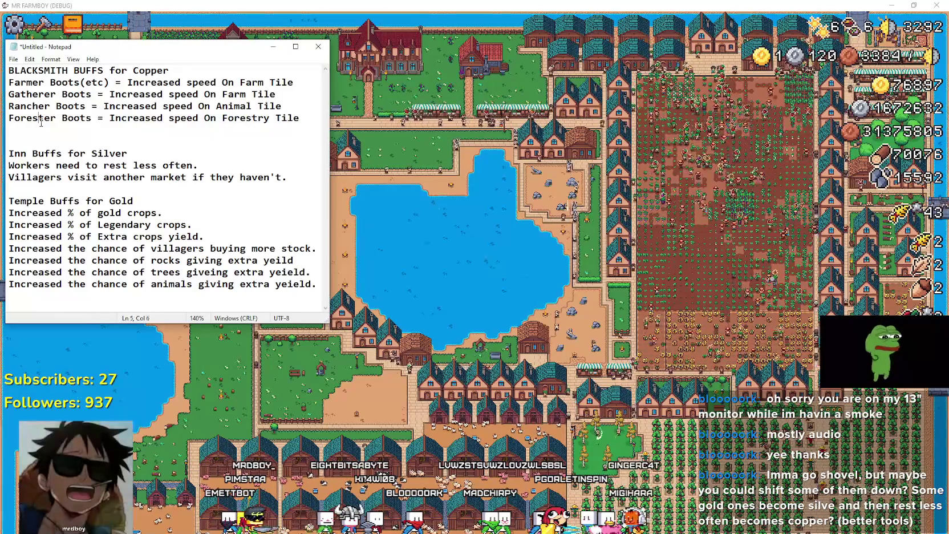
Step: Add a Miner Boots line giving increased speed on Mining tiles
{"action": "left_click_drag", "start_coordinate": [299, 117], "coordinate": [10, 118]}
{"action": "key", "text": "ctrl+c"}
{"action": "key", "text": "Home"}
{"action": "key", "text": "ctrl+v"}
{"action": "key", "text": "Return"}
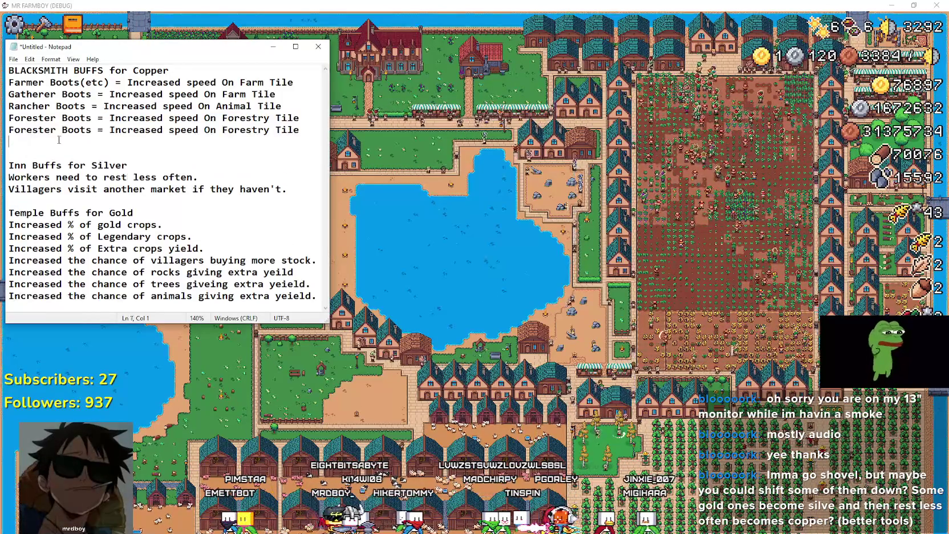
{"action": "left_click", "coordinate": [20, 130]}
{"action": "double_click", "coordinate": [19, 130]}
{"action": "type", "text": "Miner"}
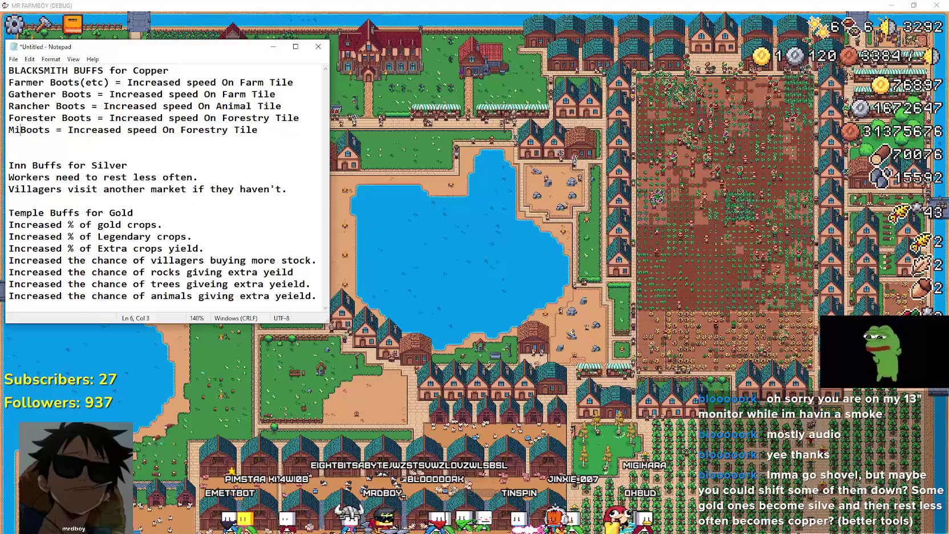
{"action": "double_click", "coordinate": [238, 130]}
{"action": "type", "text": "Mining"}
{"action": "left_click", "coordinate": [224, 140]}
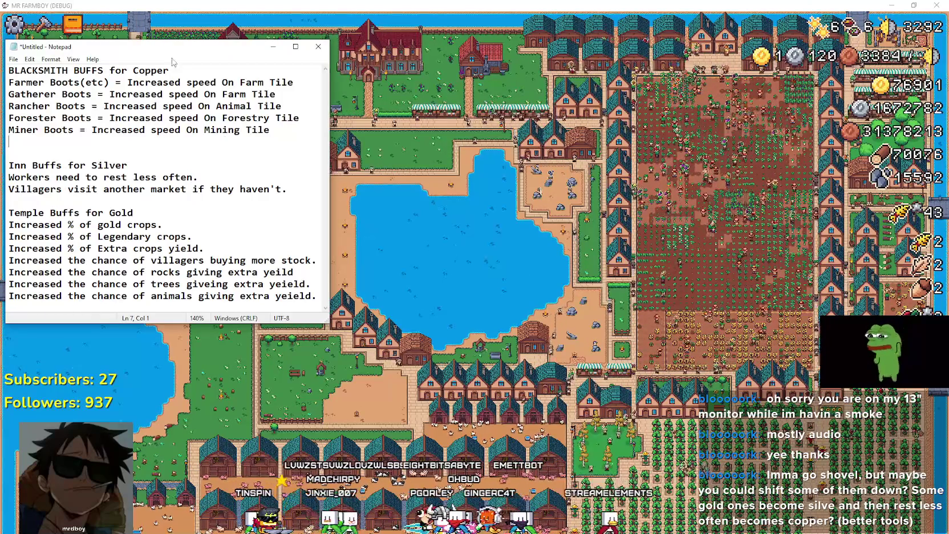
{"action": "mouse_move", "coordinate": [171, 48]}
{"action": "left_mouse_down"}
{"action": "mouse_move", "coordinate": [487, 224]}
{"action": "mouse_move", "coordinate": [529, 198]}
{"action": "mouse_move", "coordinate": [352, 100]}
{"action": "mouse_move", "coordinate": [259, 100]}
{"action": "mouse_move", "coordinate": [568, 283]}
{"action": "mouse_move", "coordinate": [350, 75]}
{"action": "mouse_move", "coordinate": [348, 84]}
{"action": "mouse_move", "coordinate": [279, 85]}
{"action": "mouse_move", "coordinate": [249, 73]}
{"action": "mouse_move", "coordinate": [220, 41]}
{"action": "left_mouse_up"}
Step: Select the five boots lines, then put the caret at the end of the Miner line
{"action": "left_click_drag", "start_coordinate": [320, 117], "coordinate": [47, 67]}
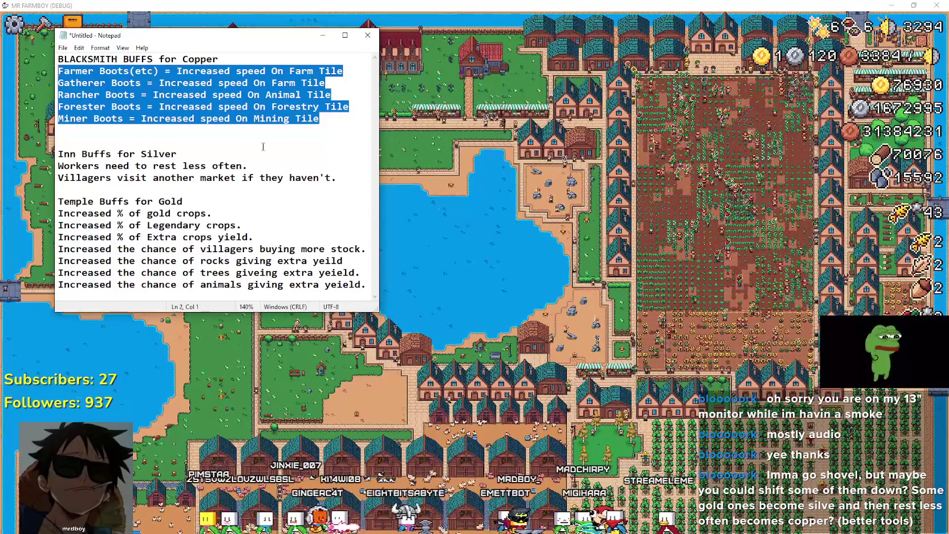
{"action": "left_click", "coordinate": [325, 118]}
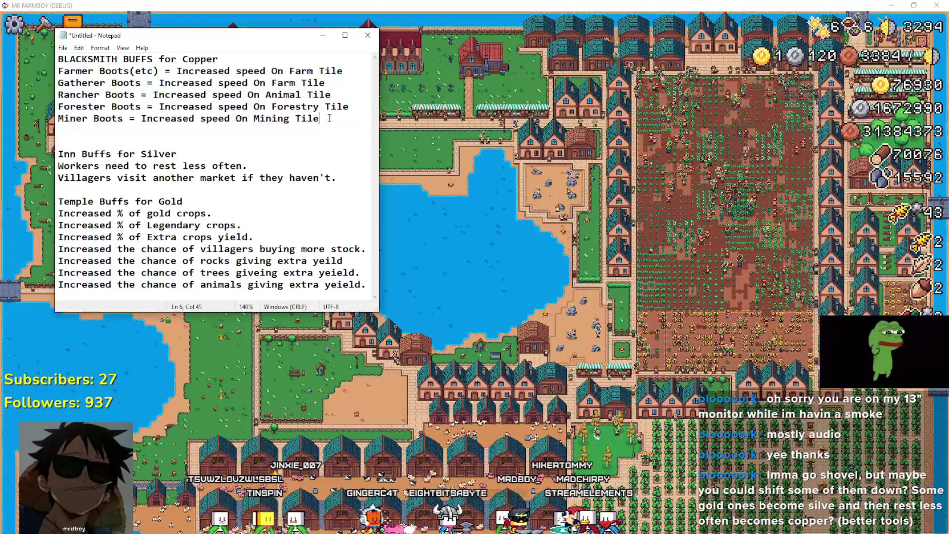
Step: Add 'Merchant Outpost - Increases Items amount sold by Merchant' below the Miner Boots line
{"action": "key", "text": "Return"}
{"action": "type", "text": "M"}
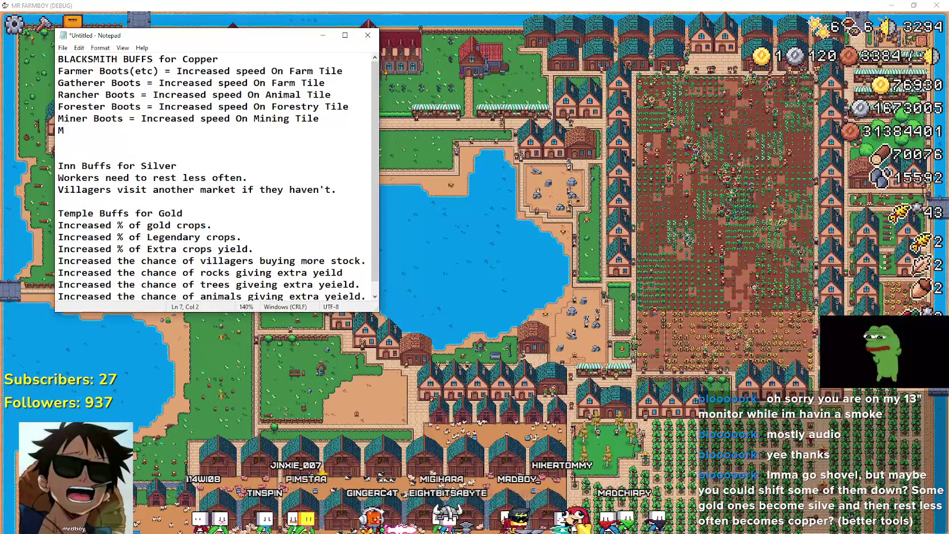
{"action": "type", "text": "erchant Outpost - Increases the wares "}
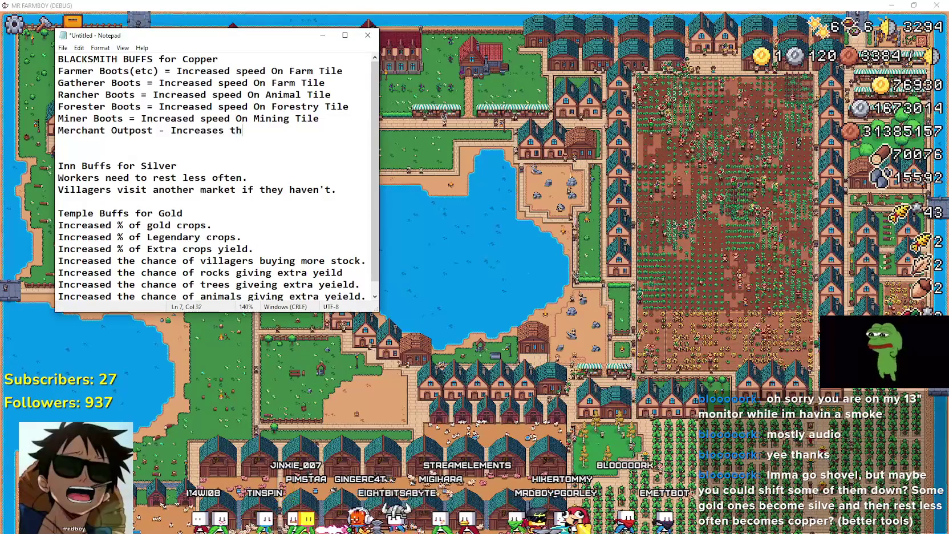
{"action": "type", "text": "of M"}
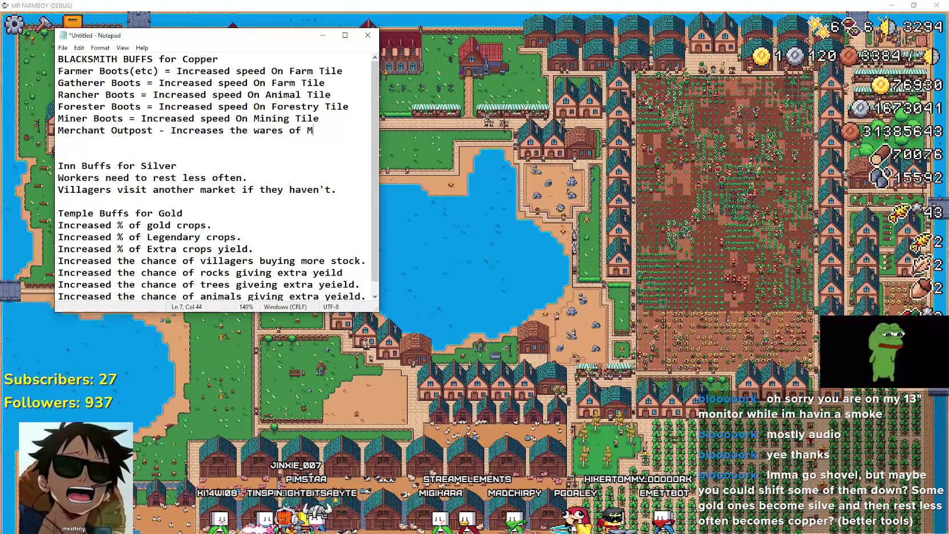
{"action": "type", "text": "erchant"}
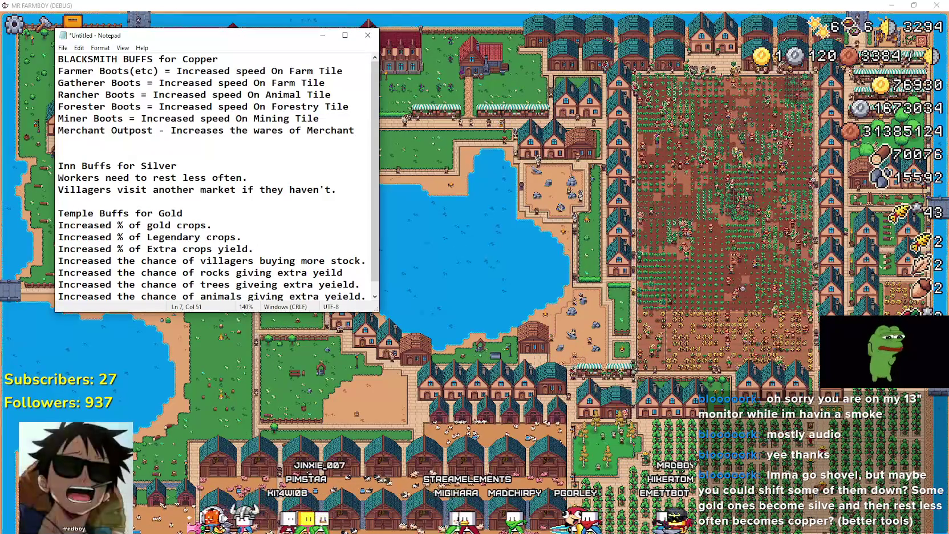
{"action": "key", "text": "BackSpace"}
{"action": "key", "text": "BackSpace"}
{"action": "key", "text": "BackSpace"}
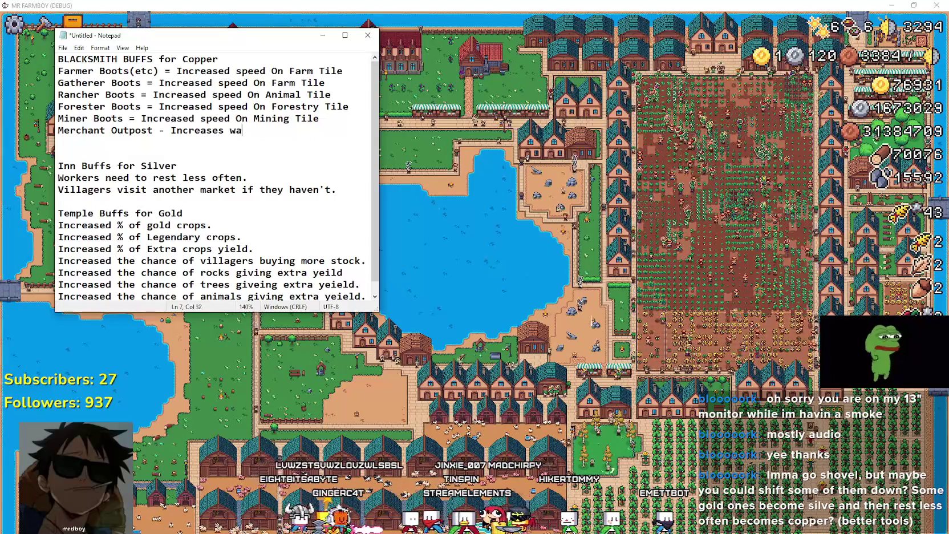
{"action": "type", "text": "res amount"}
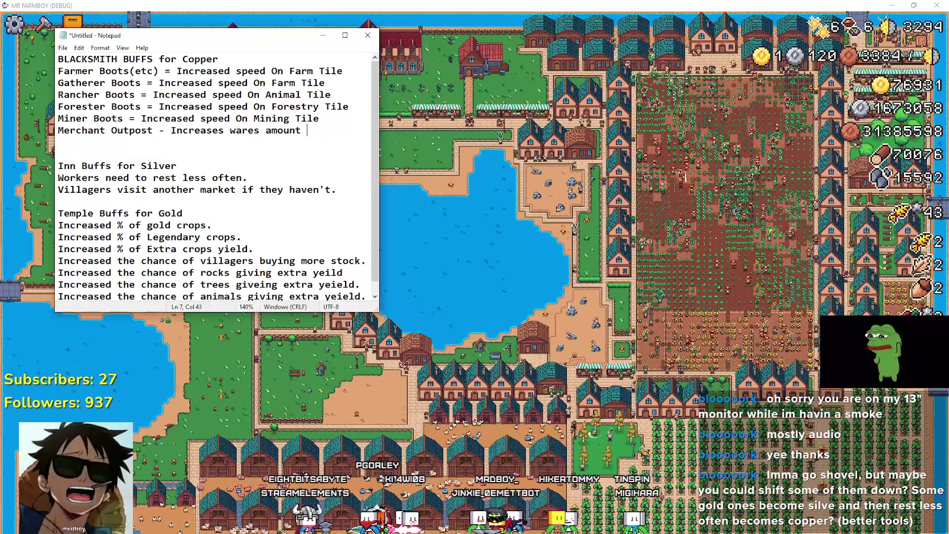
{"action": "key", "text": "BackSpace"}
{"action": "key", "text": "BackSpace"}
{"action": "key", "text": "BackSpace"}
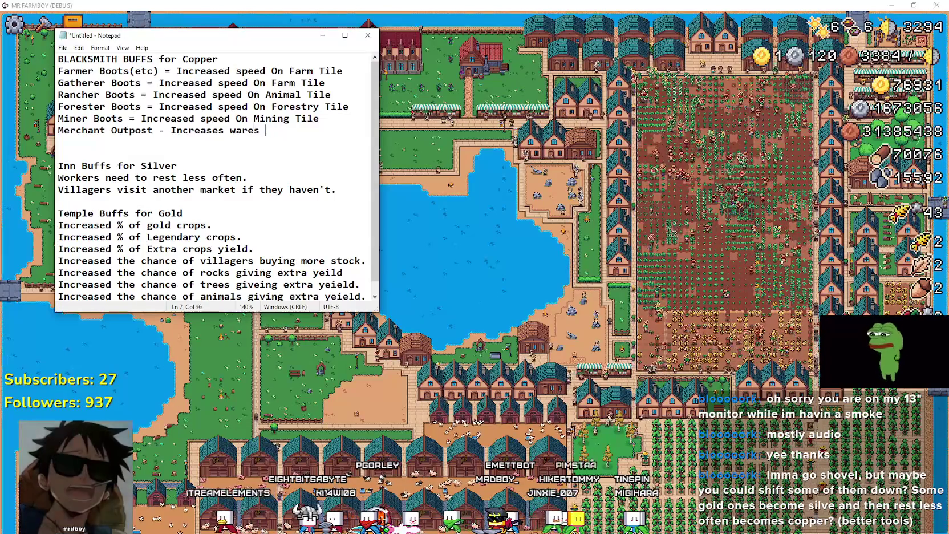
{"action": "key", "text": "BackSpace"}
{"action": "key", "text": "BackSpace"}
{"action": "key", "text": "BackSpace"}
{"action": "key", "text": "BackSpace"}
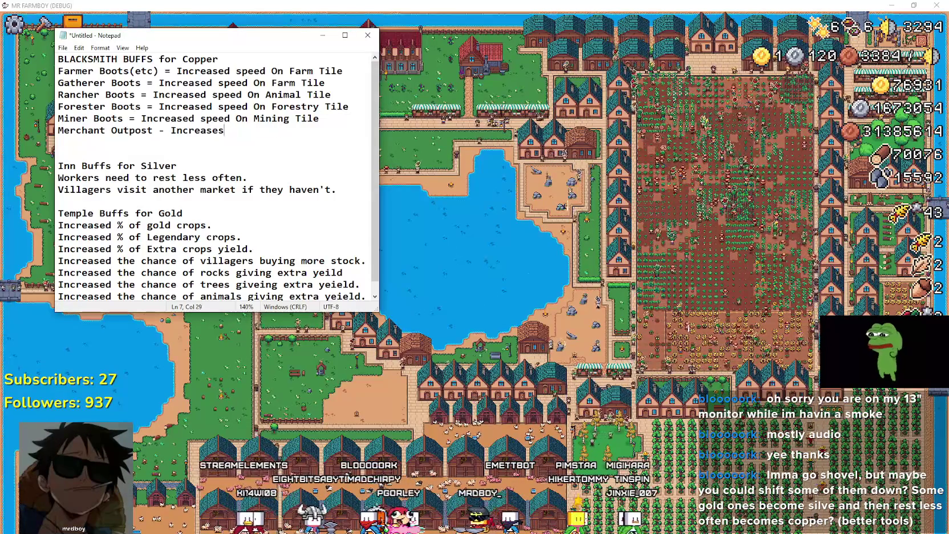
{"action": "type", "text": "Items amount sold by Merchant"}
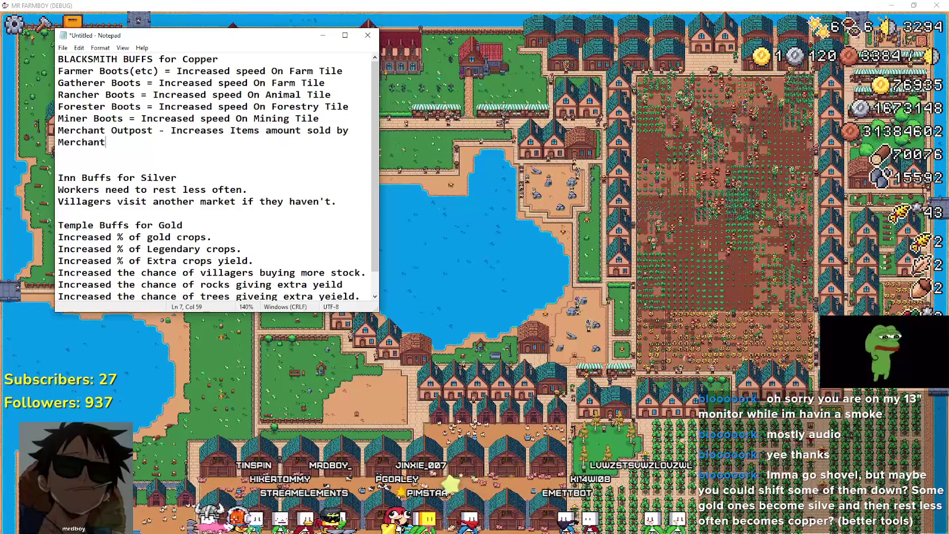
{"action": "mouse_move", "coordinate": [838, 30]}
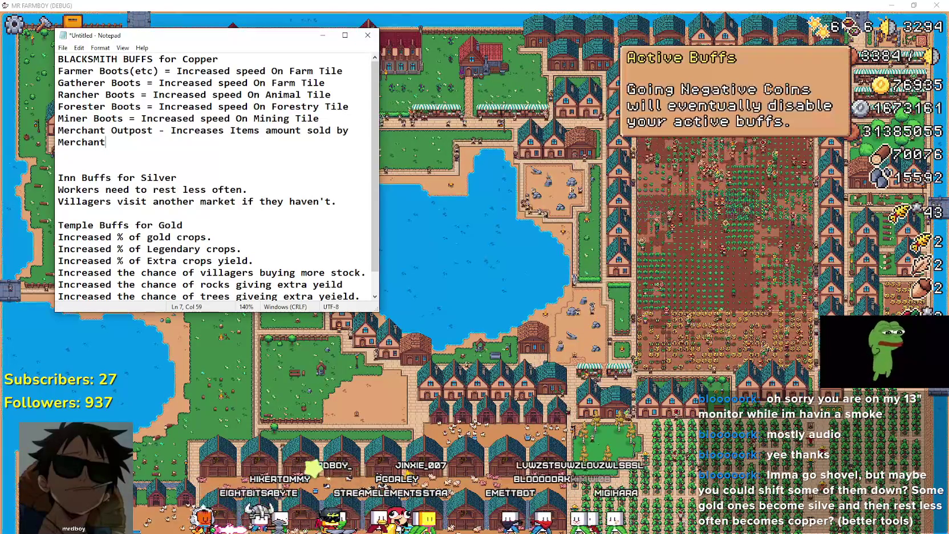